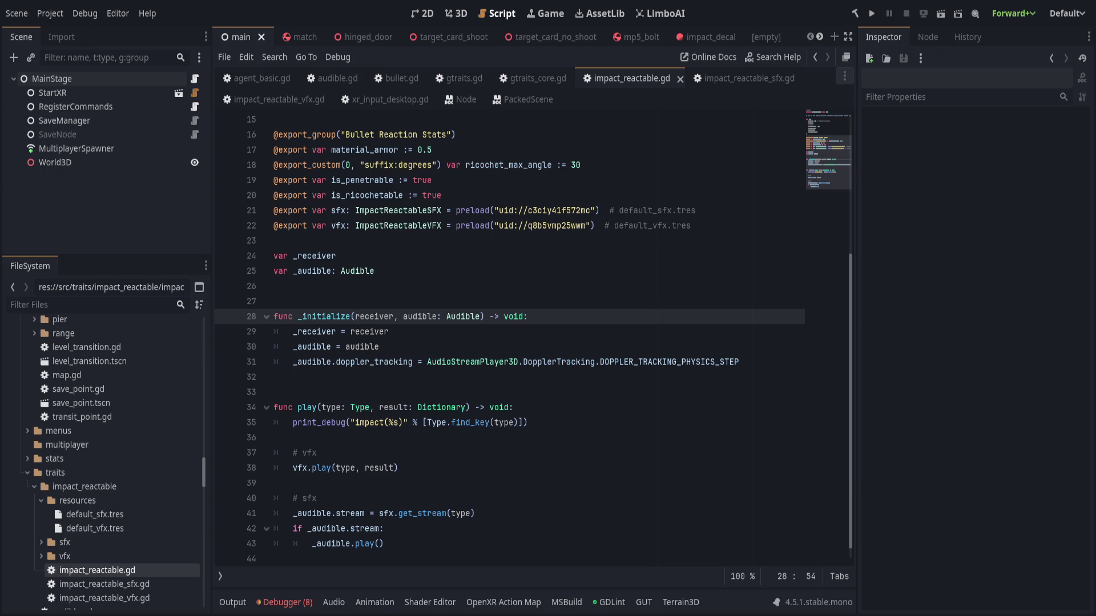
Review the _audible variable and line 28's _initialize function in impact_reactable.gd, then save the scene.
{"action": "key", "text": "Up"}
{"action": "key", "text": "Up"}
{"action": "key", "text": "Up"}
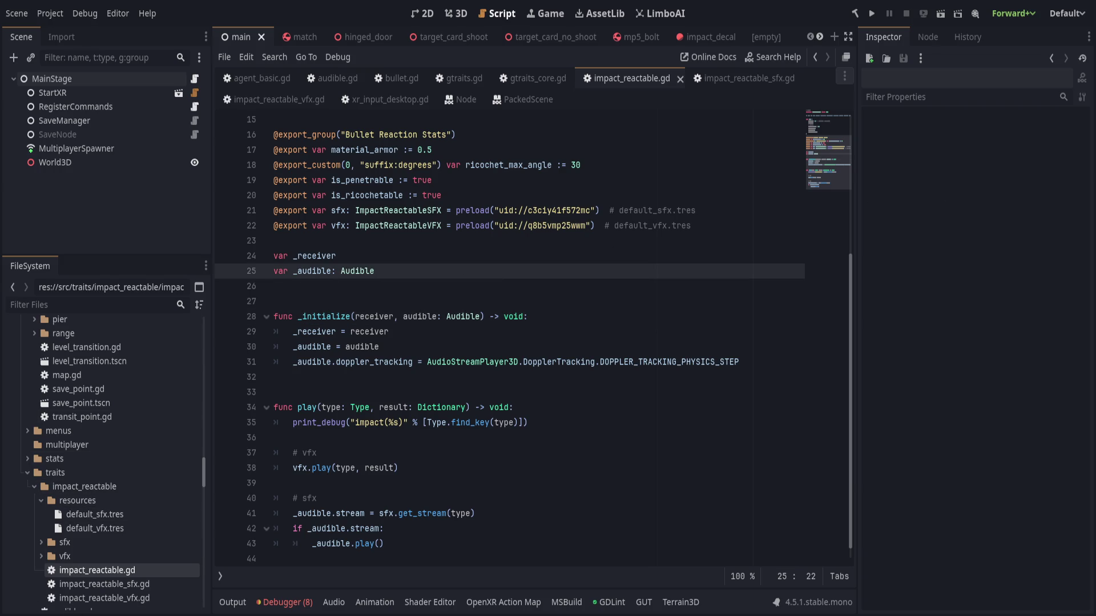
{"action": "left_click", "coordinate": [95, 501]}
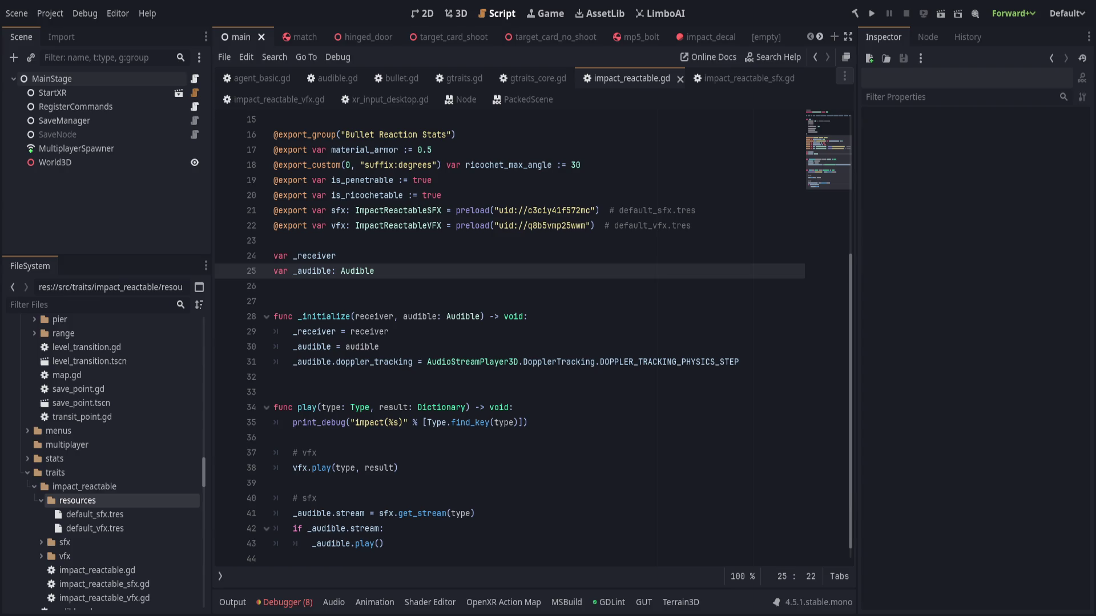
{"action": "left_click", "coordinate": [274, 316]}
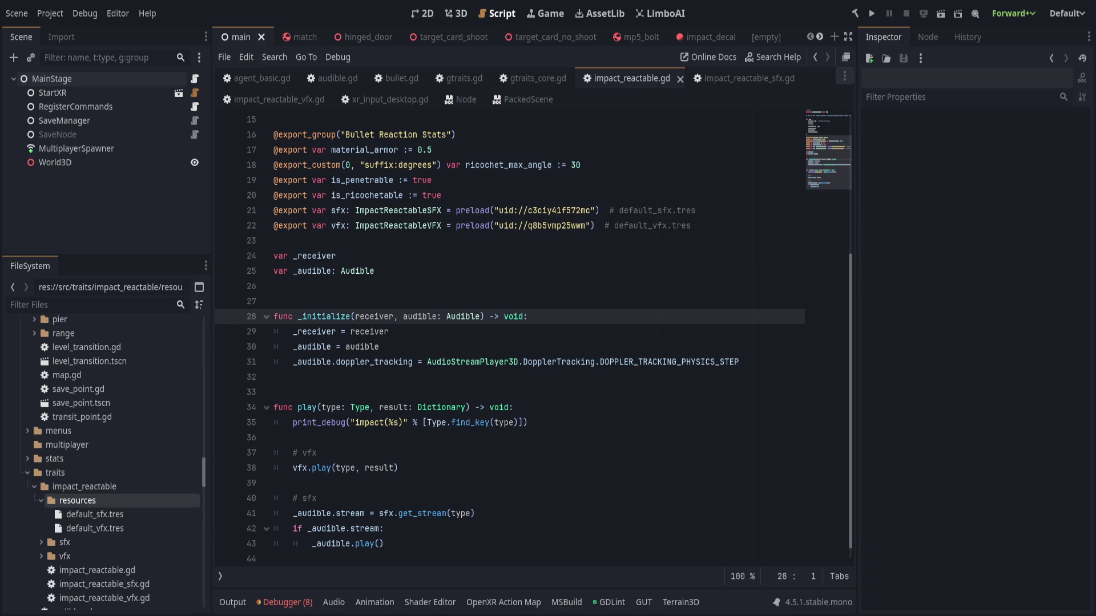
{"action": "key", "text": "ctrl+s"}
{"action": "scroll", "coordinate": [128, 453], "scroll_direction": "down", "scroll_amount": 5}
Filter project files by 'mp5', reveal the MP5 sfx folder, then clear the filter.
{"action": "left_click", "coordinate": [103, 303]}
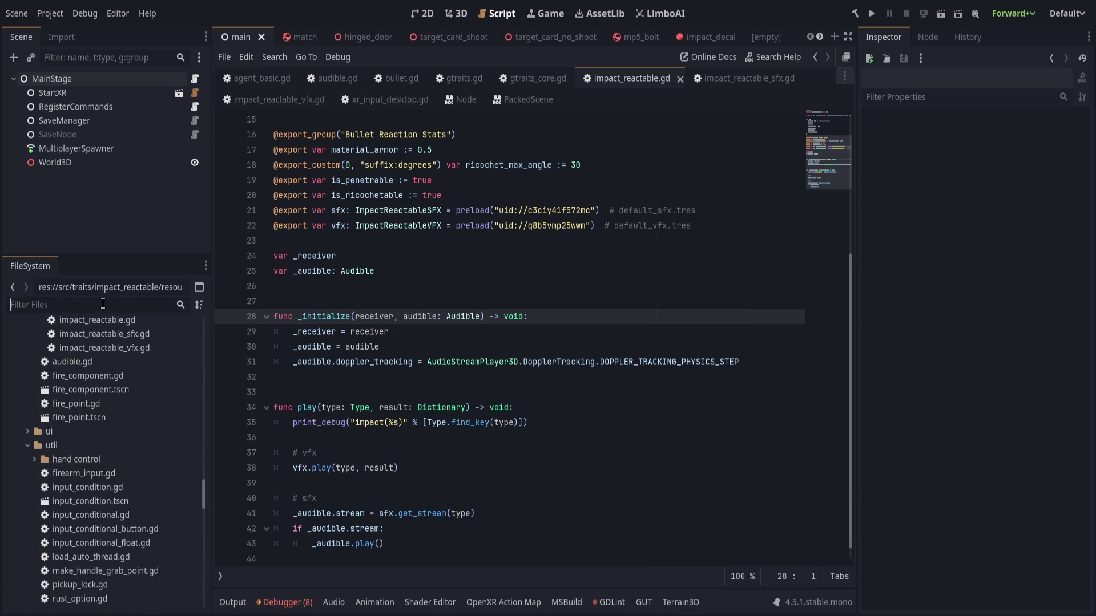
{"action": "type", "text": "mp5"}
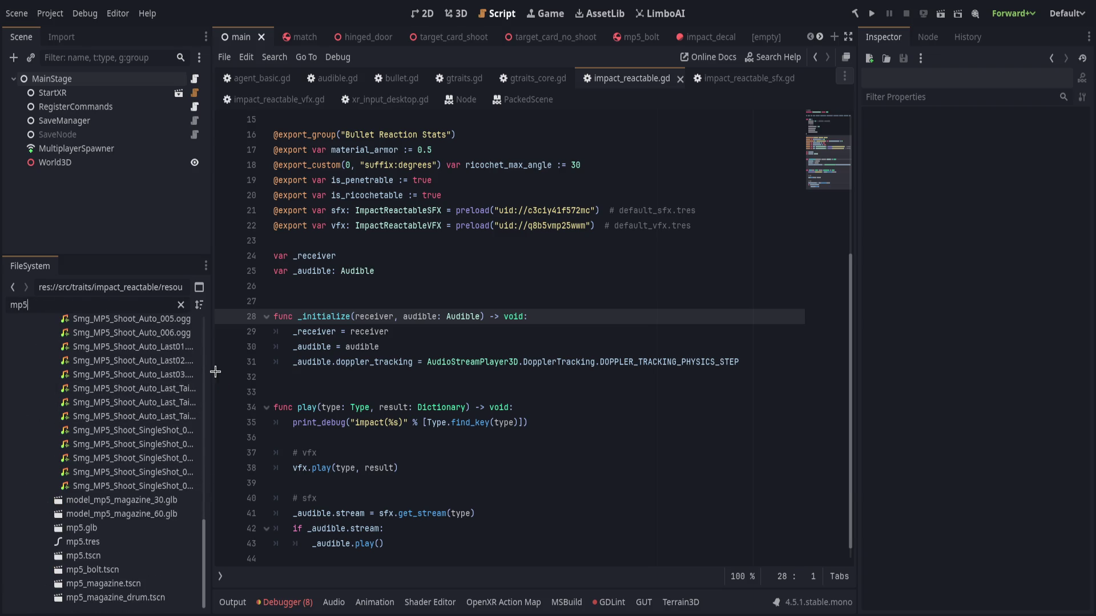
{"action": "left_click_drag", "start_coordinate": [213, 377], "coordinate": [312, 377]}
{"action": "scroll", "coordinate": [172, 485], "scroll_direction": "up", "scroll_amount": 15}
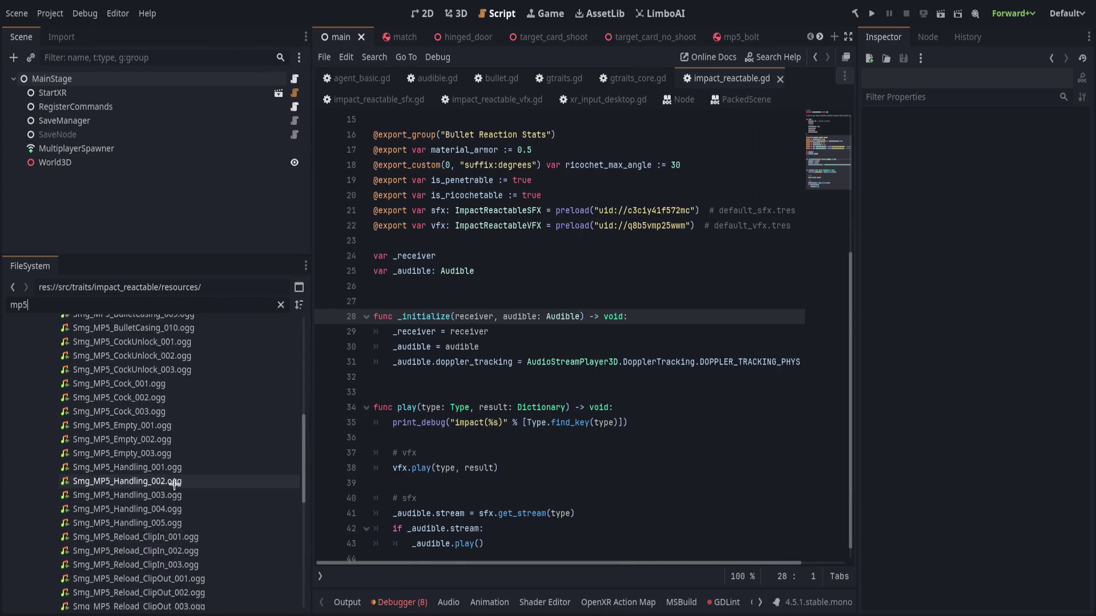
{"action": "scroll", "coordinate": [172, 485], "scroll_direction": "up", "scroll_amount": 2}
{"action": "left_click", "coordinate": [72, 383]}
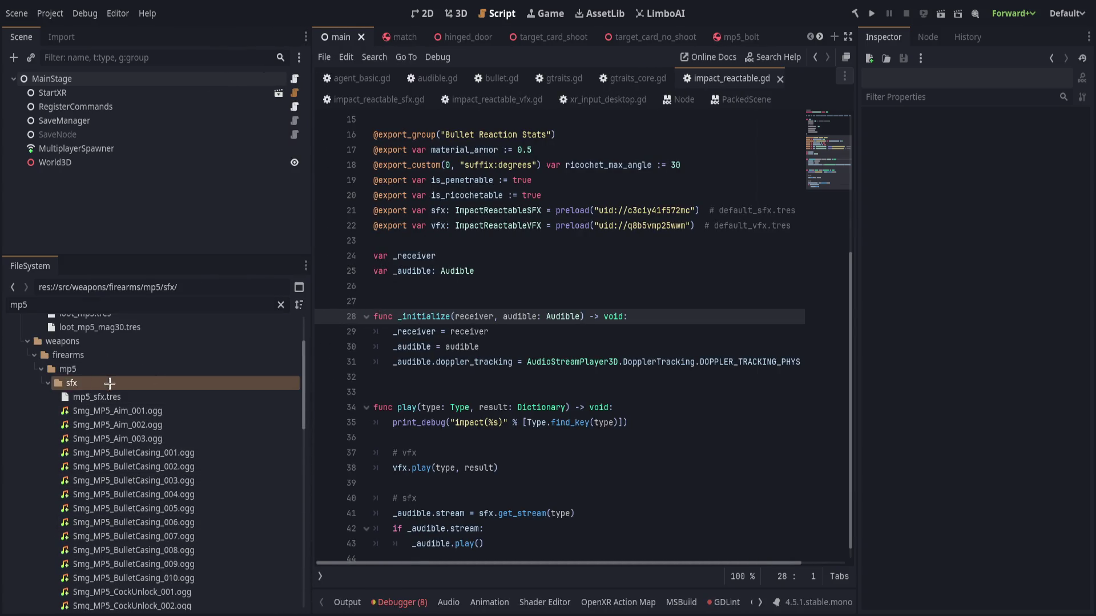
{"action": "left_click", "coordinate": [280, 304]}
Collapse the mp5 sfx and mp5 folders and narrow the file panels to widen the script editor.
{"action": "scroll", "coordinate": [141, 497], "scroll_direction": "down", "scroll_amount": 10}
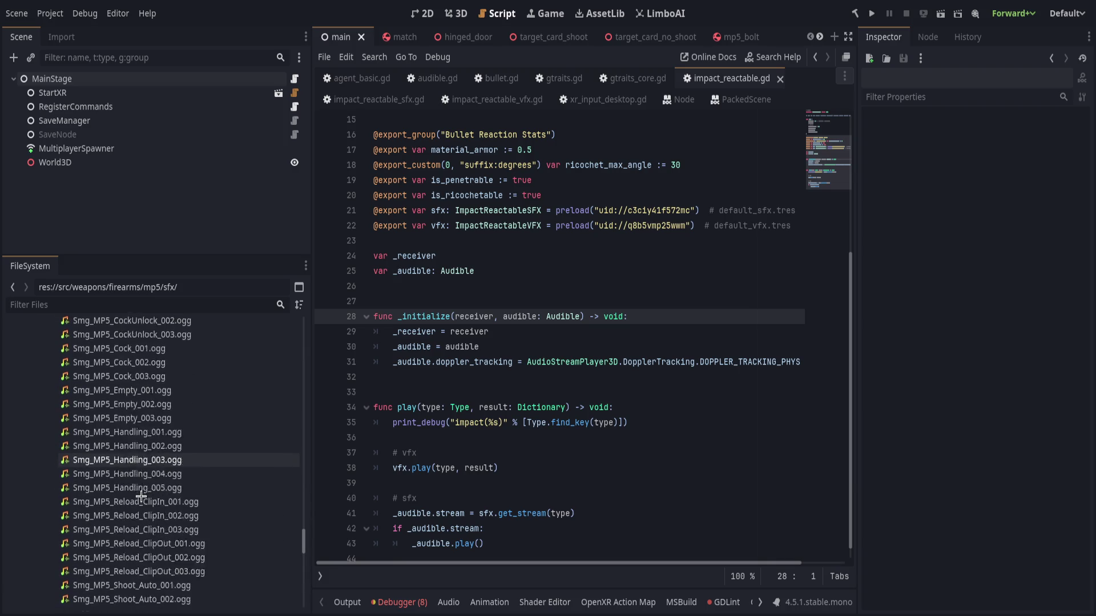
{"action": "scroll", "coordinate": [141, 497], "scroll_direction": "down", "scroll_amount": 4}
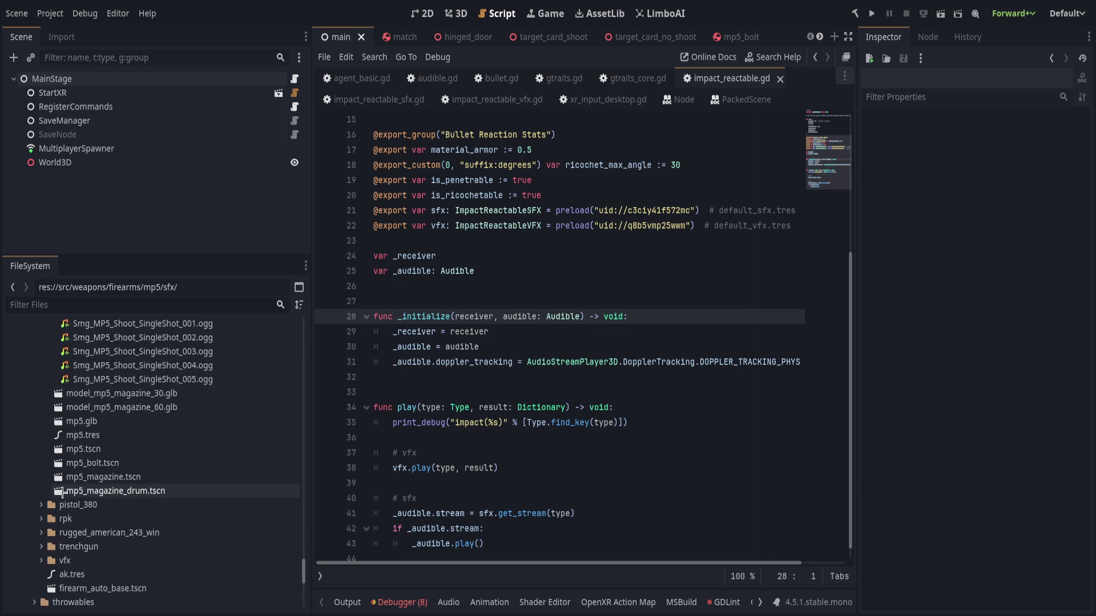
{"action": "scroll", "coordinate": [164, 499], "scroll_direction": "up", "scroll_amount": 10}
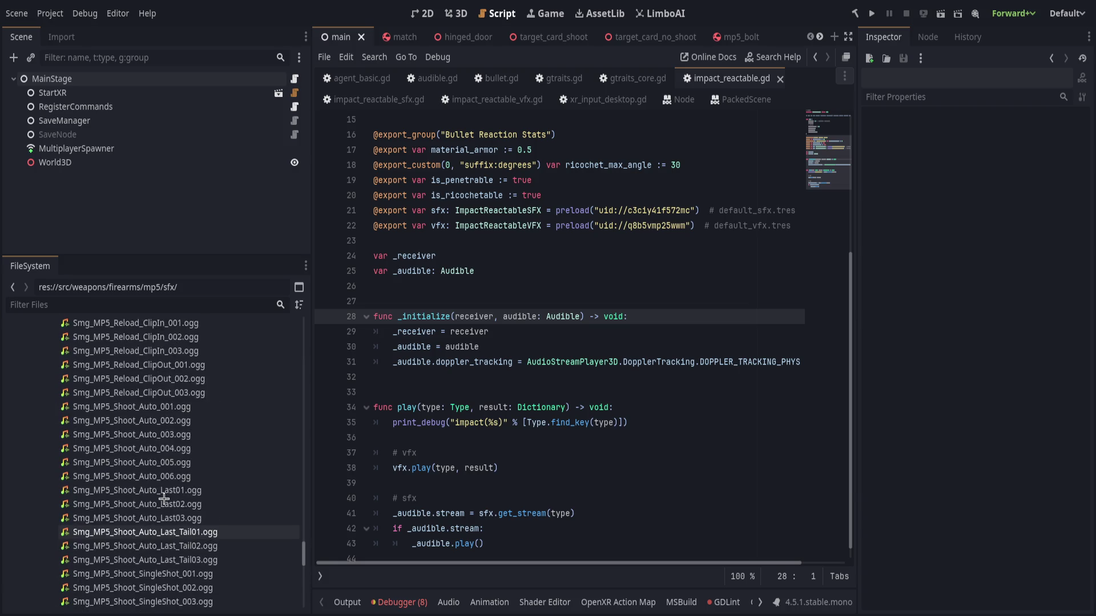
{"action": "scroll", "coordinate": [164, 500], "scroll_direction": "up", "scroll_amount": 3}
{"action": "left_click", "coordinate": [48, 419]}
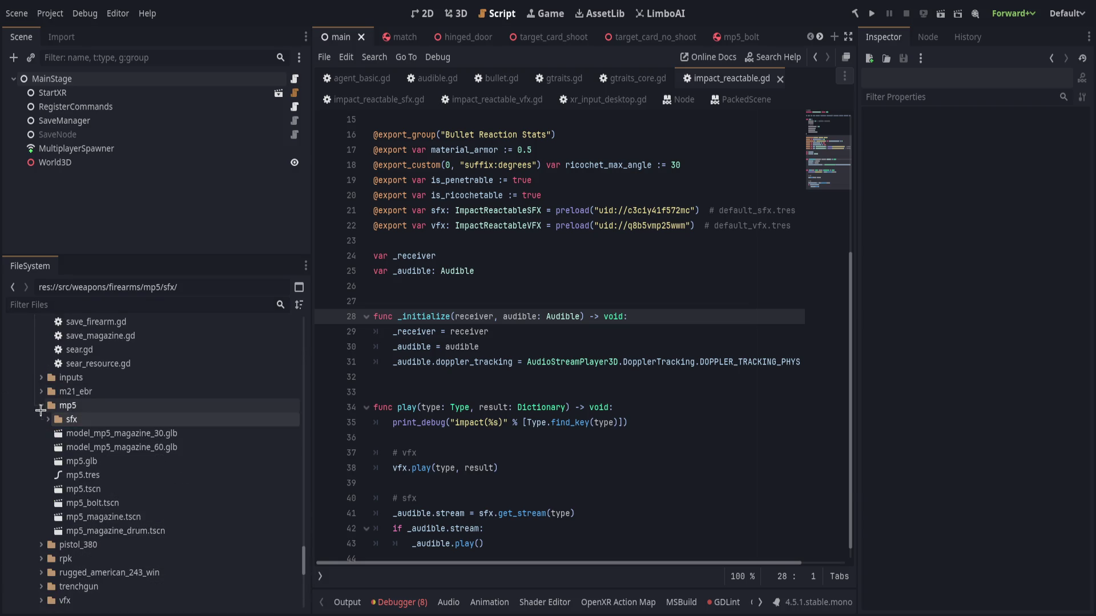
{"action": "left_click", "coordinate": [42, 406]}
{"action": "left_click_drag", "start_coordinate": [312, 249], "coordinate": [162, 257]}
Look over script lines 26, 31 and 41 around the play function.
{"action": "left_click", "coordinate": [264, 290]}
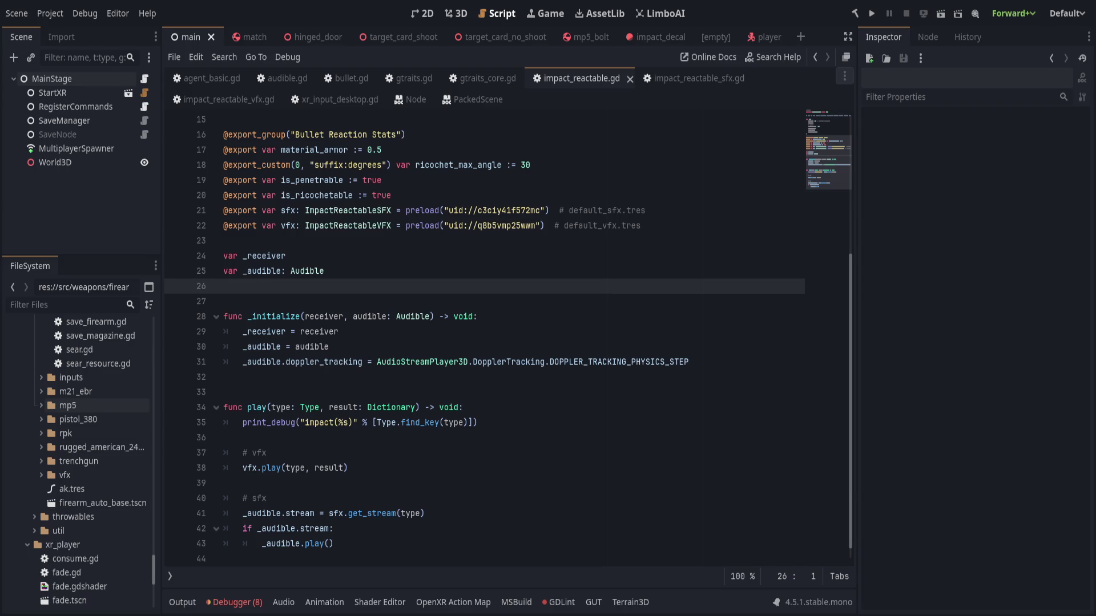
{"action": "left_click", "coordinate": [602, 514]}
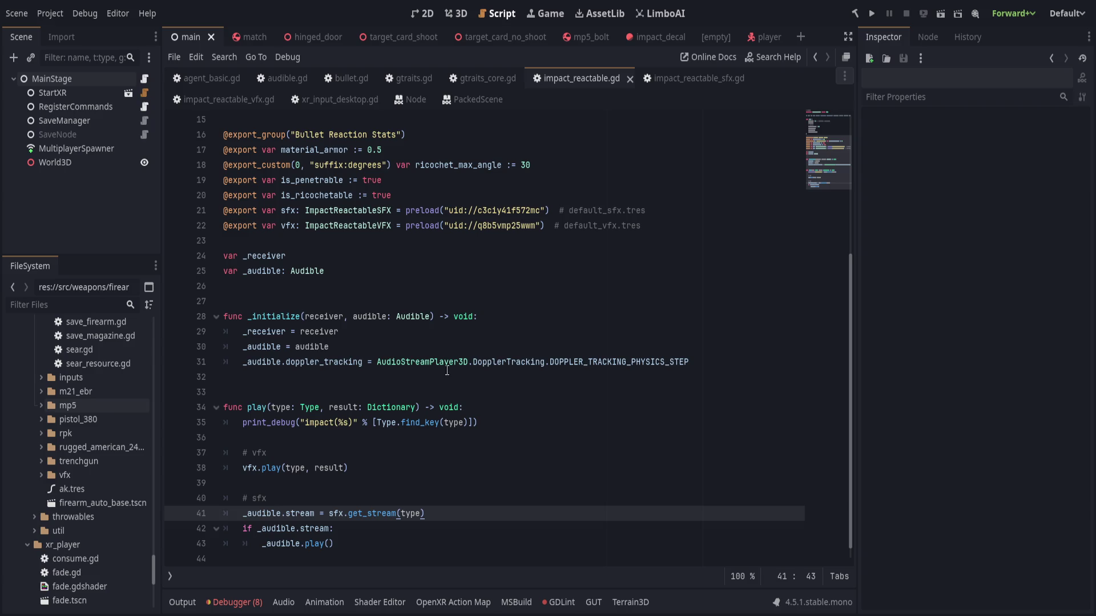
{"action": "left_click", "coordinate": [423, 362]}
{"action": "left_click", "coordinate": [629, 406]}
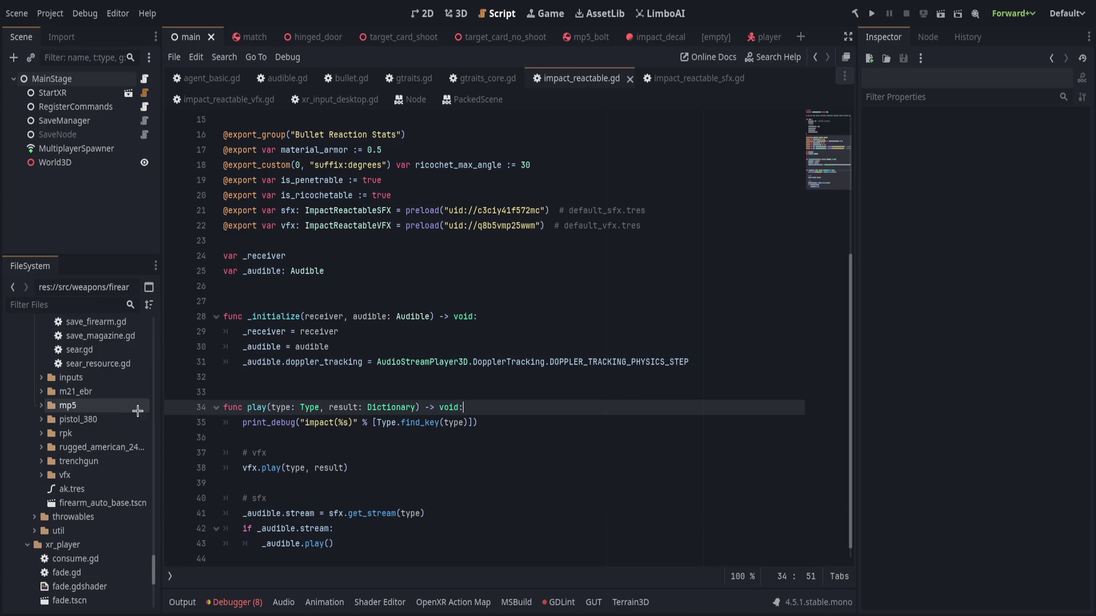
{"action": "mouse_move", "coordinate": [155, 578]}
{"action": "left_mouse_down"}
{"action": "mouse_move", "coordinate": [172, 339]}
{"action": "mouse_move", "coordinate": [174, 592]}
{"action": "mouse_move", "coordinate": [172, 558]}
{"action": "left_mouse_up"}
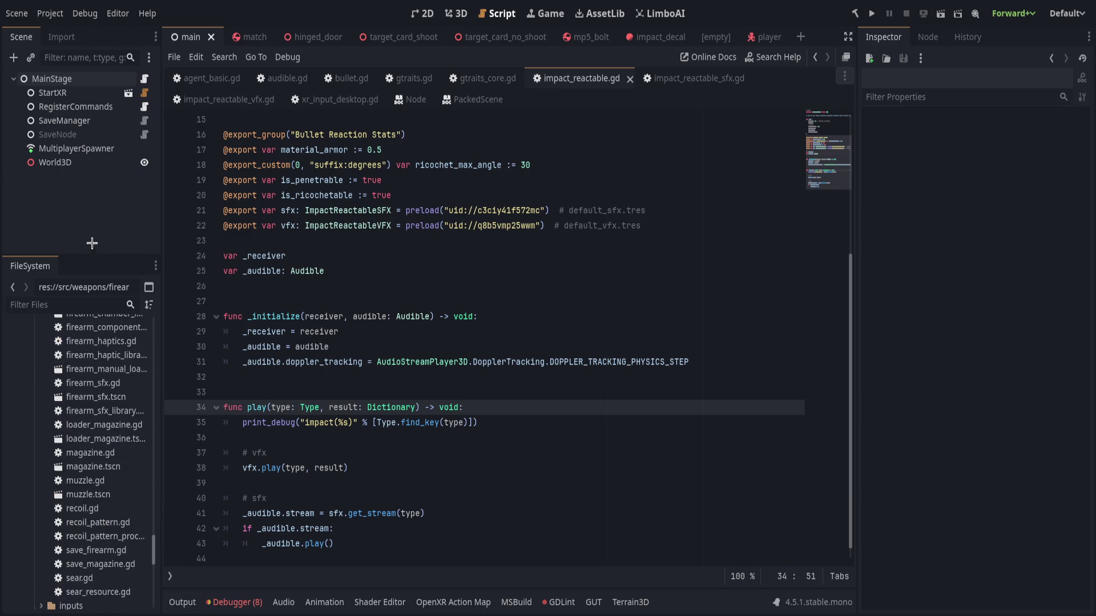
{"action": "left_click", "coordinate": [85, 300]}
Filter files by 'traits', then clear it and reset the project root tree.
{"action": "type", "text": "traits"}
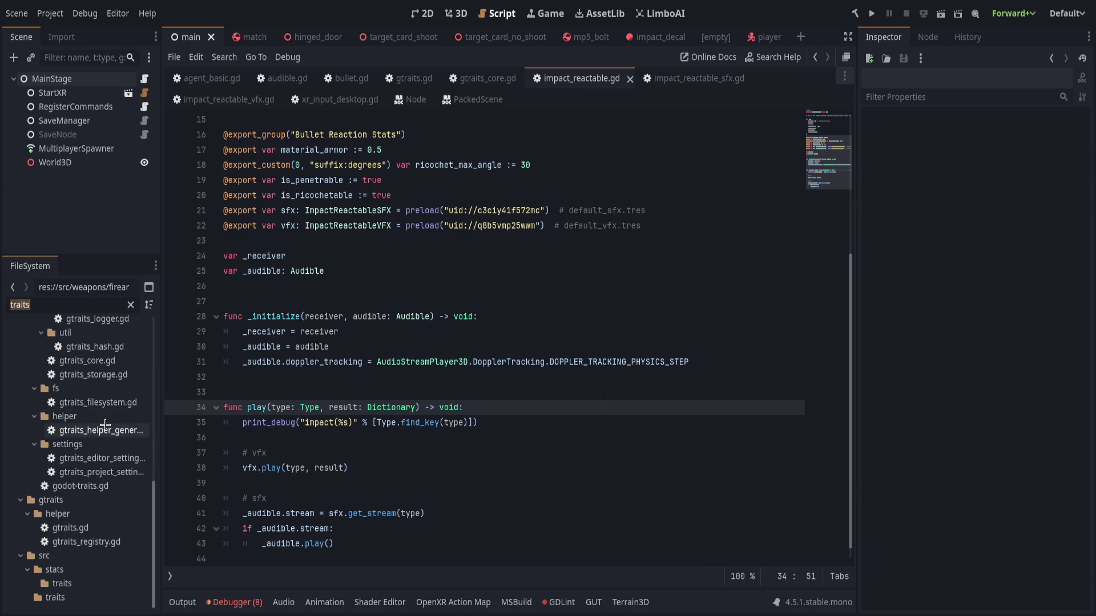
{"action": "key", "text": "BackSpace"}
{"action": "left_click", "coordinate": [59, 341]}
{"action": "left_click", "coordinate": [13, 338]}
{"action": "left_click", "coordinate": [13, 338]}
Expand traits/impact_reactable/sfx/bullets, widen the file panel, and select the bullets folder.
{"action": "scroll", "coordinate": [23, 434], "scroll_direction": "down", "scroll_amount": 3}
{"action": "left_click", "coordinate": [27, 448]}
{"action": "left_click", "coordinate": [34, 462]}
{"action": "left_click", "coordinate": [42, 490]}
{"action": "left_click", "coordinate": [48, 504]}
{"action": "left_click_drag", "start_coordinate": [162, 489], "coordinate": [247, 490]}
{"action": "scroll", "coordinate": [114, 457], "scroll_direction": "down", "scroll_amount": 3}
{"action": "left_click", "coordinate": [48, 432]}
{"action": "left_click", "coordinate": [96, 419]}
{"action": "left_click_drag", "start_coordinate": [94, 446], "coordinate": [93, 437]}
{"action": "left_click", "coordinate": [92, 434]}
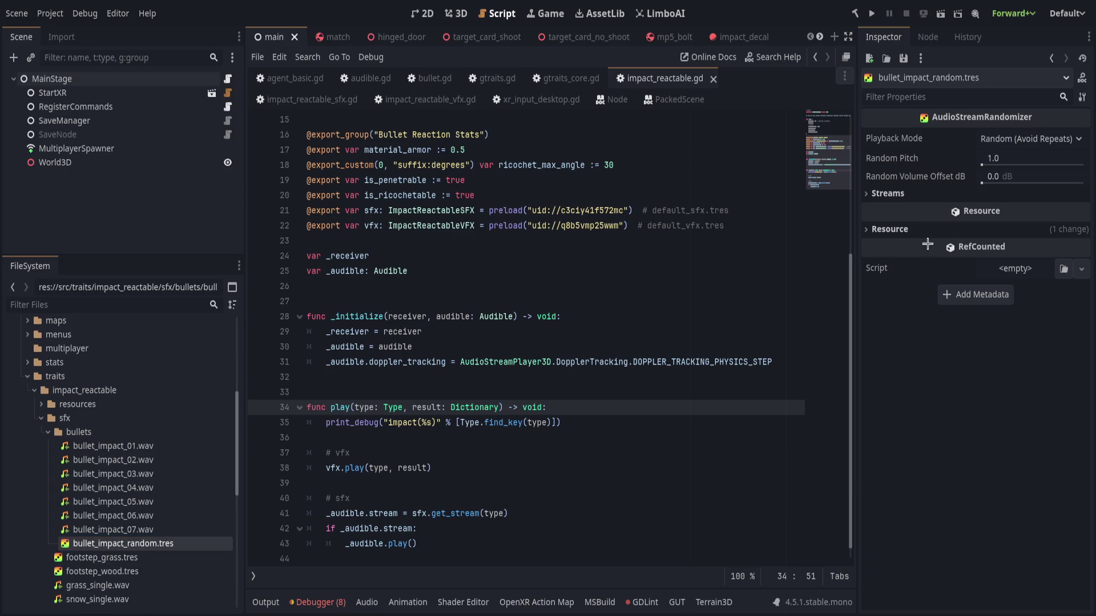
Expand the randomizer's Streams list and add six empty stream slots.
{"action": "left_click", "coordinate": [894, 196]}
{"action": "left_click", "coordinate": [979, 211]}
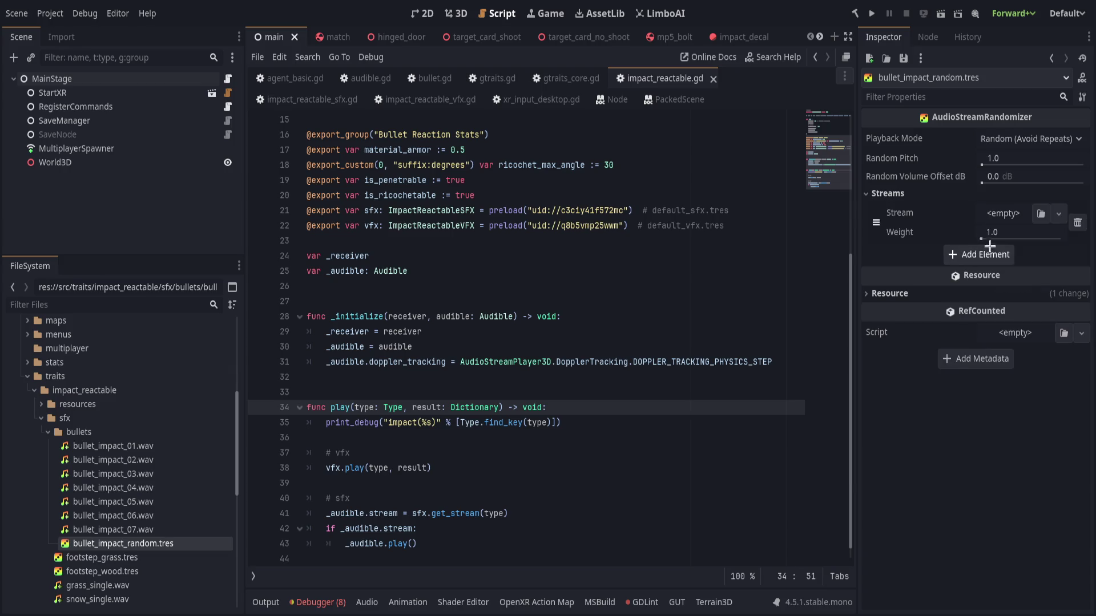
{"action": "left_click", "coordinate": [979, 255]}
{"action": "left_click", "coordinate": [979, 298]}
{"action": "left_click", "coordinate": [979, 350]}
{"action": "left_click", "coordinate": [979, 402]}
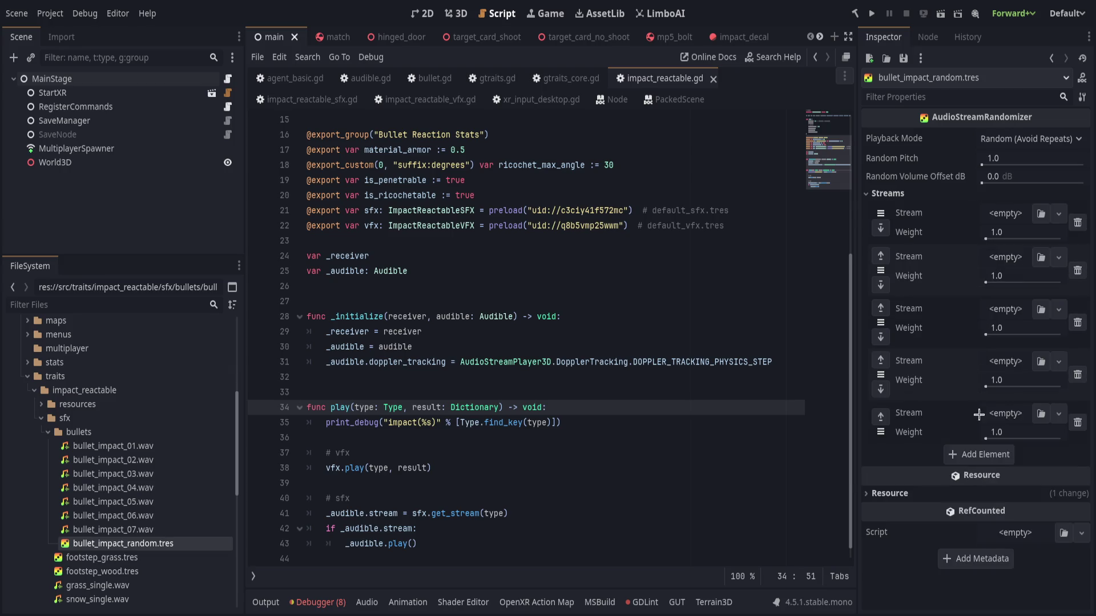
{"action": "left_click", "coordinate": [979, 454]}
{"action": "left_click", "coordinate": [941, 276]}
Fill the stream slots with bullet_impact_01 through bullet_impact_07.wav, adding a seventh slot.
{"action": "mouse_move", "coordinate": [115, 446]}
{"action": "left_mouse_down"}
{"action": "mouse_move", "coordinate": [172, 446]}
{"action": "mouse_move", "coordinate": [1005, 215]}
{"action": "left_mouse_up"}
{"action": "left_click_drag", "start_coordinate": [183, 460], "coordinate": [1004, 276]}
{"action": "mouse_move", "coordinate": [174, 475]}
{"action": "left_mouse_down"}
{"action": "mouse_move", "coordinate": [936, 394]}
{"action": "mouse_move", "coordinate": [1004, 339]}
{"action": "mouse_move", "coordinate": [257, 491]}
{"action": "mouse_move", "coordinate": [1005, 399]}
{"action": "left_mouse_up"}
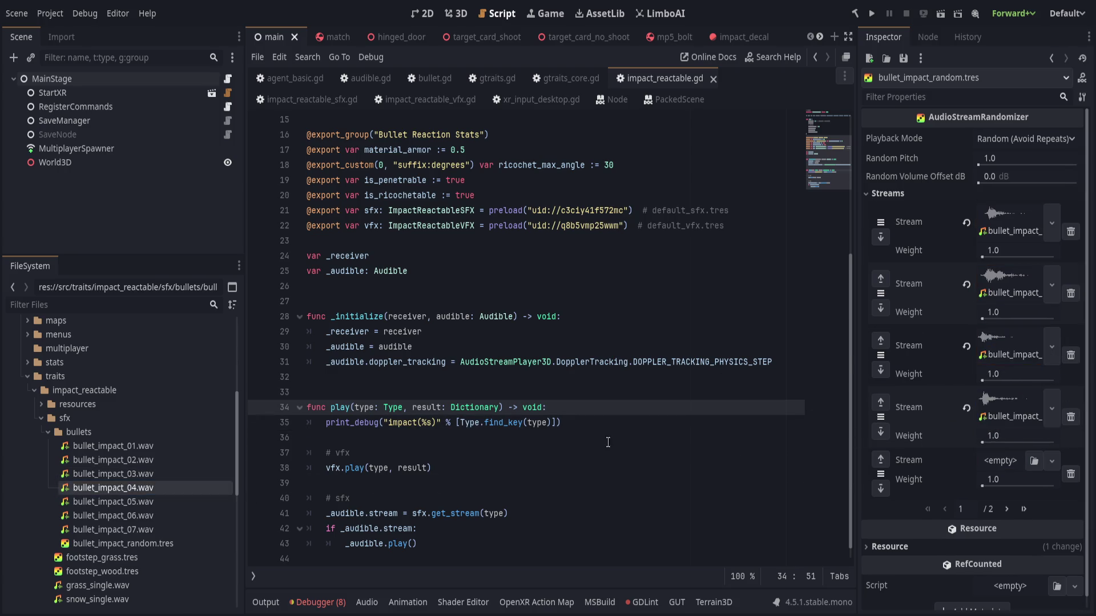
{"action": "mouse_move", "coordinate": [114, 502]}
{"action": "left_mouse_down"}
{"action": "mouse_move", "coordinate": [936, 462]}
{"action": "mouse_move", "coordinate": [1012, 477]}
{"action": "left_mouse_up"}
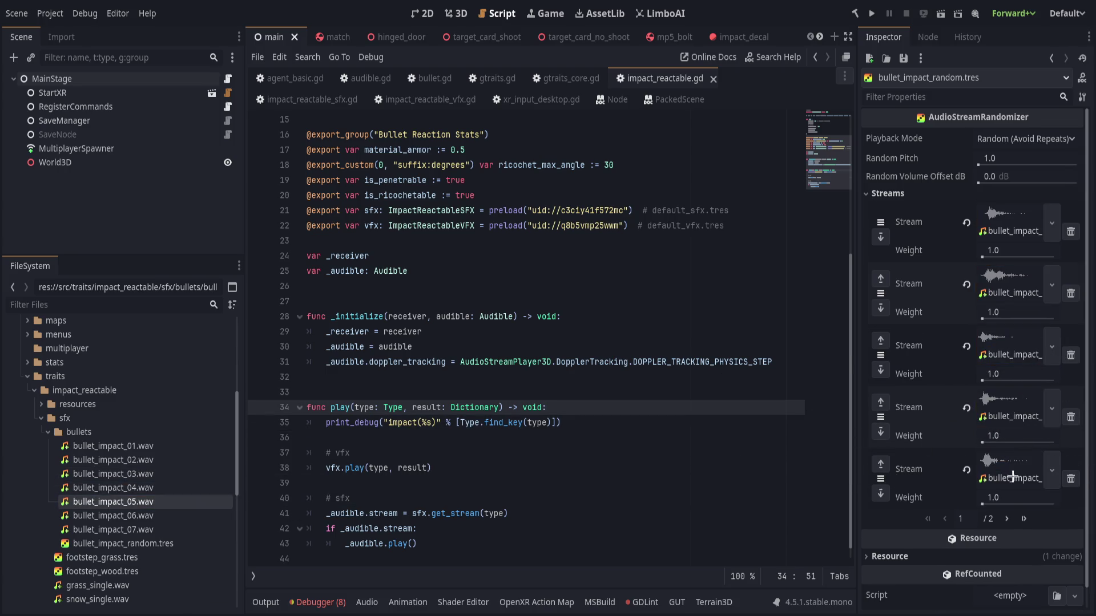
{"action": "left_click", "coordinate": [1006, 519]}
{"action": "mouse_move", "coordinate": [115, 516]}
{"action": "left_mouse_down"}
{"action": "mouse_move", "coordinate": [171, 512]}
{"action": "mouse_move", "coordinate": [1000, 216]}
{"action": "left_mouse_up"}
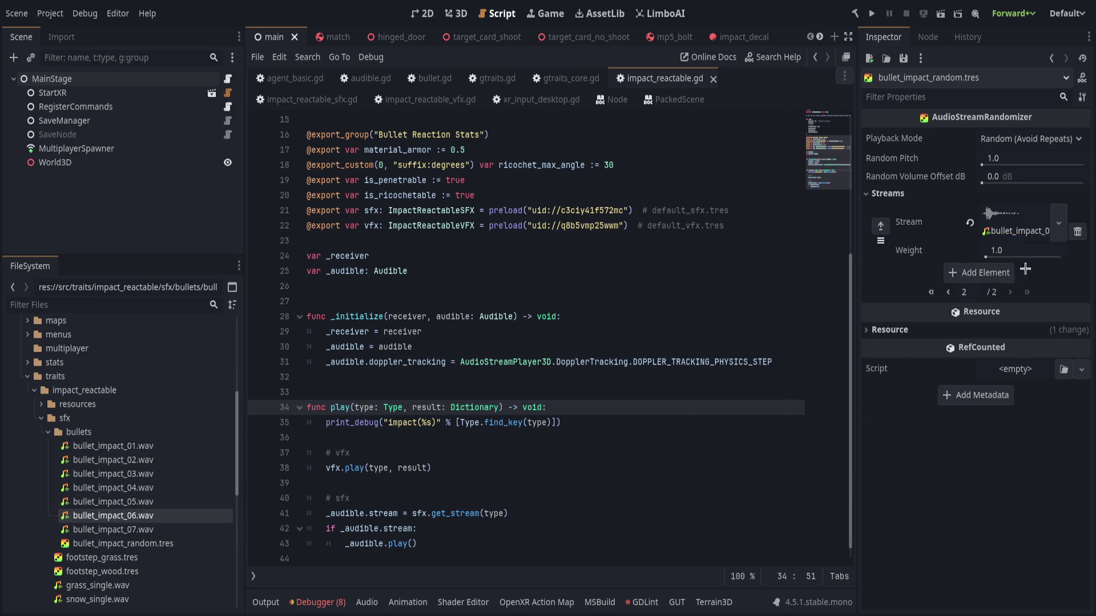
{"action": "left_click", "coordinate": [985, 278]}
{"action": "mouse_move", "coordinate": [114, 529]}
{"action": "left_mouse_down"}
{"action": "mouse_move", "coordinate": [869, 390]}
{"action": "mouse_move", "coordinate": [1005, 276]}
{"action": "left_mouse_up"}
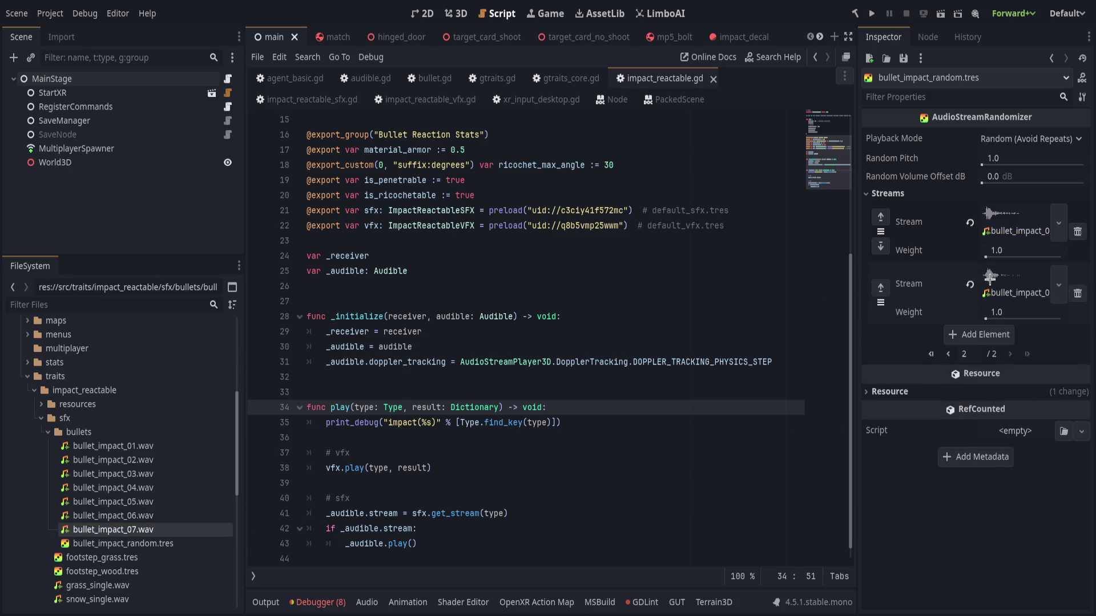
{"action": "left_click", "coordinate": [946, 353]}
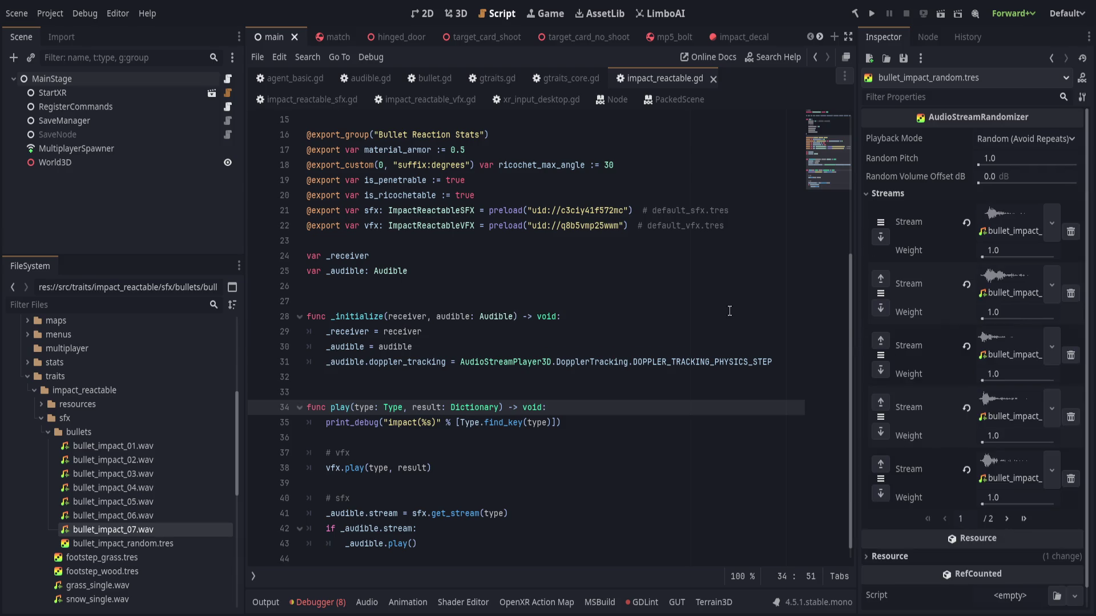
Collapse the bullets folder and open resources/default_sfx.tres.
{"action": "left_click", "coordinate": [47, 432]}
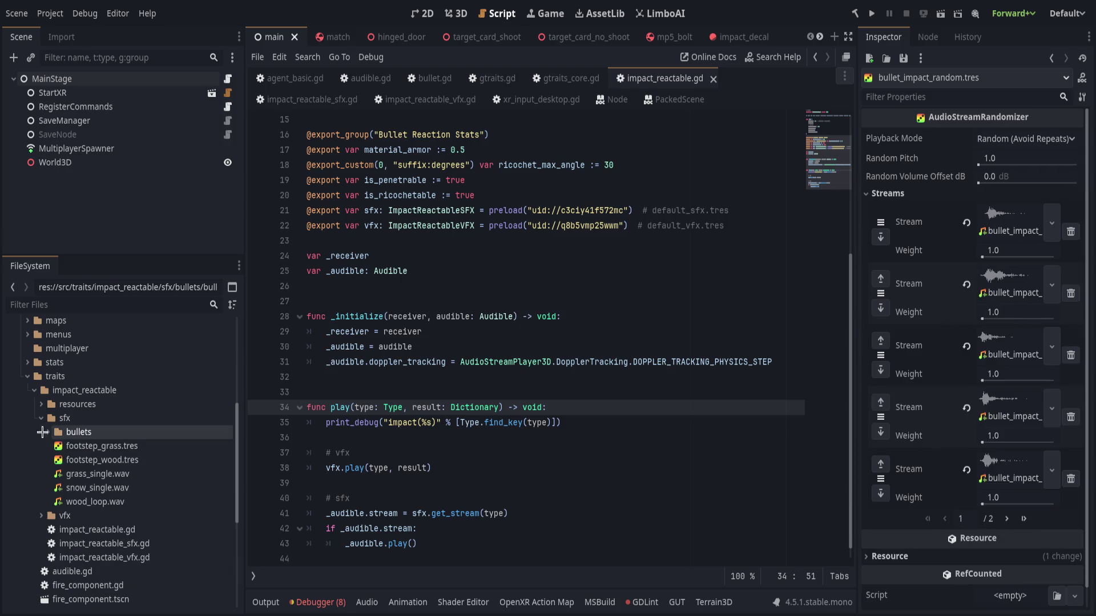
{"action": "key", "text": "Up"}
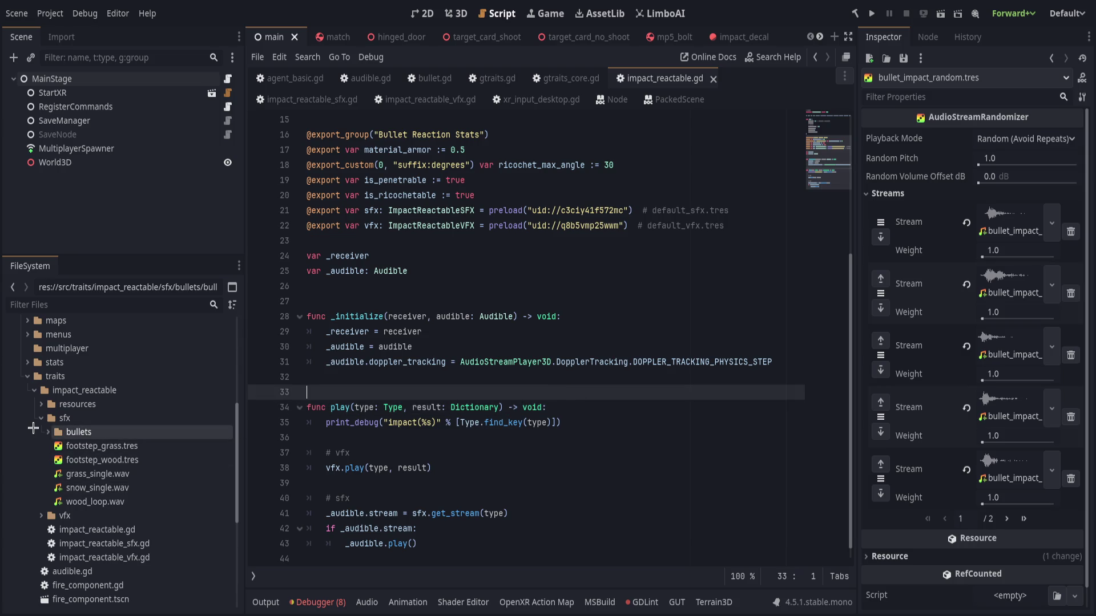
{"action": "left_click", "coordinate": [41, 404]}
{"action": "double_click", "coordinate": [79, 419]}
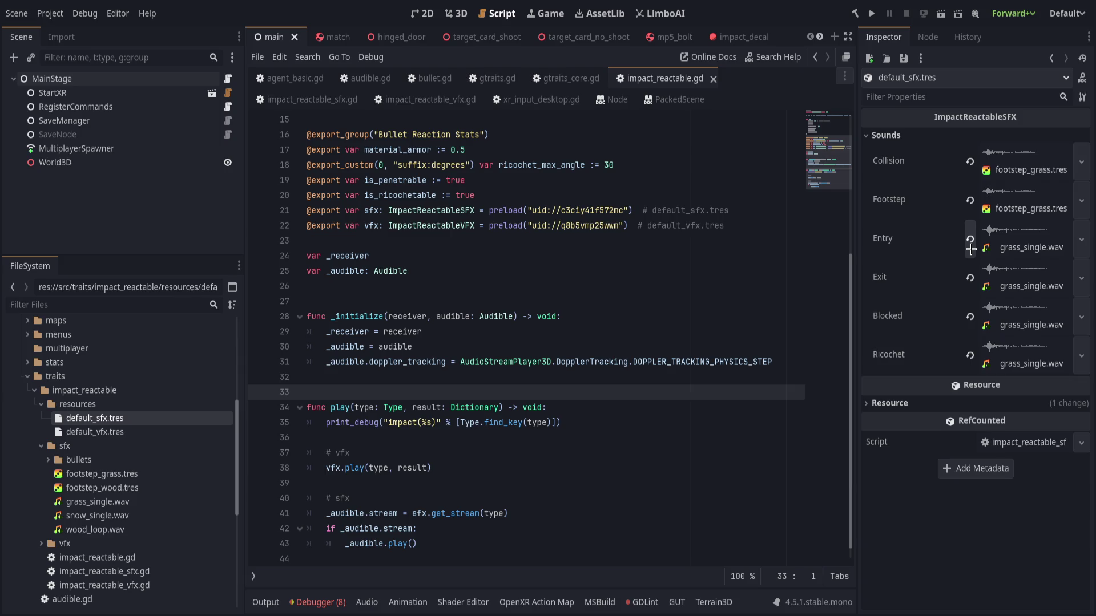
Clear the Entry, Exit, Blocked and Ricochet sounds in default_sfx.tres.
{"action": "left_click", "coordinate": [971, 249]}
{"action": "left_click", "coordinate": [970, 274]}
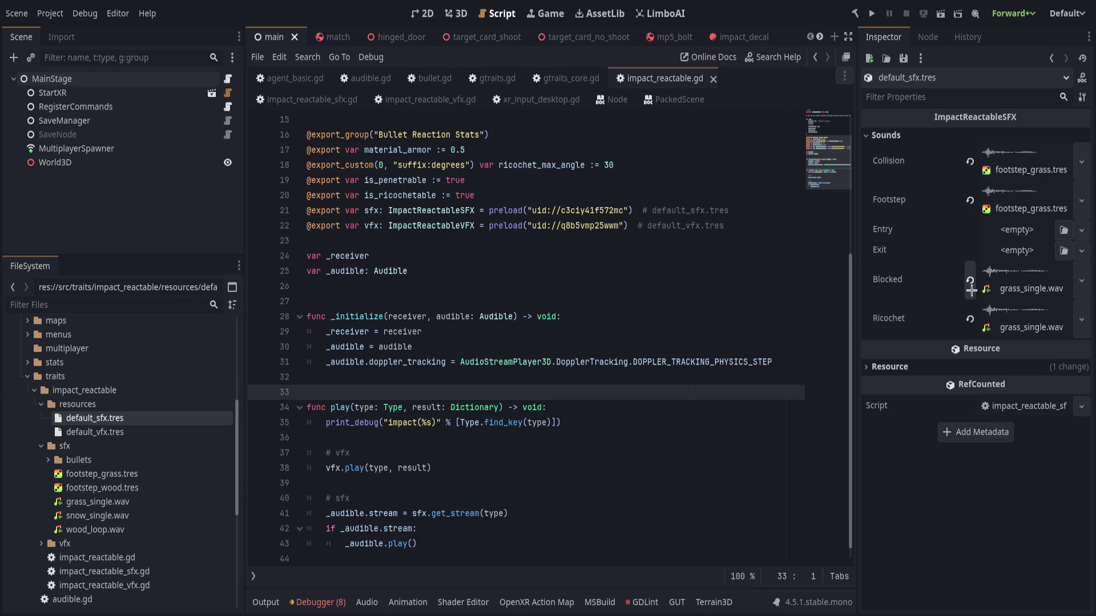
{"action": "left_click", "coordinate": [971, 288]}
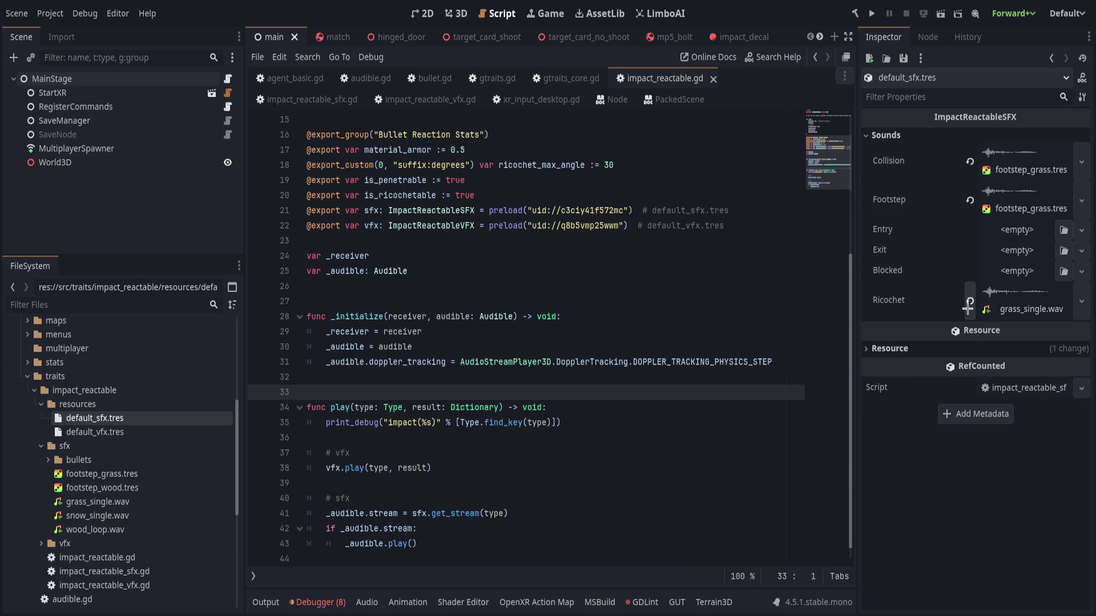
{"action": "left_click", "coordinate": [967, 308]}
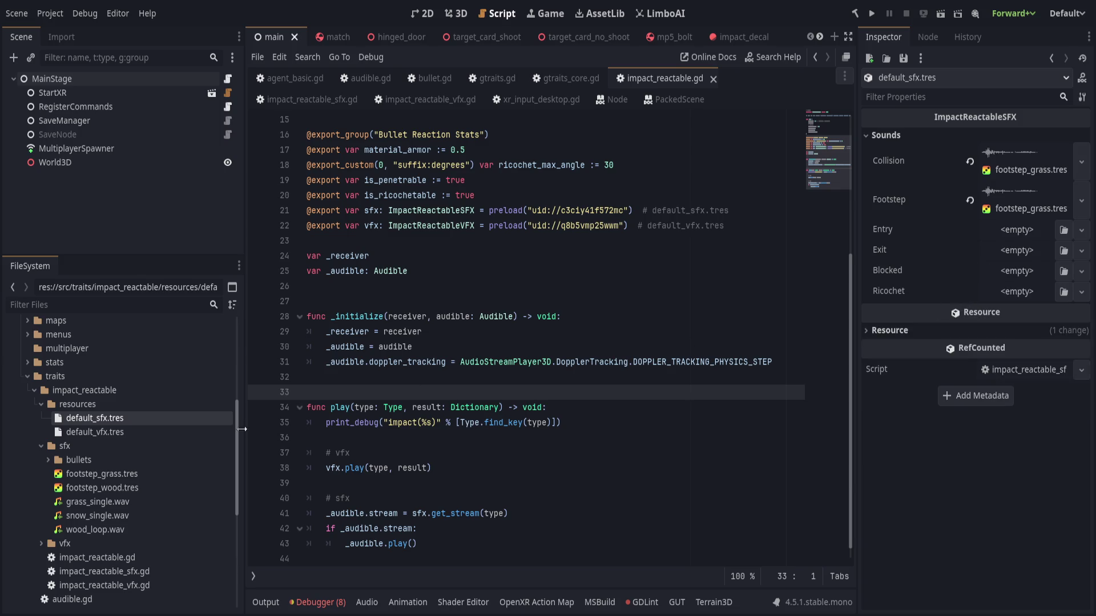
Assign bullet_impact_random.tres to the Entry, Exit and Blocked sounds, then preview bullet_impact_07.wav.
{"action": "left_click", "coordinate": [47, 460]}
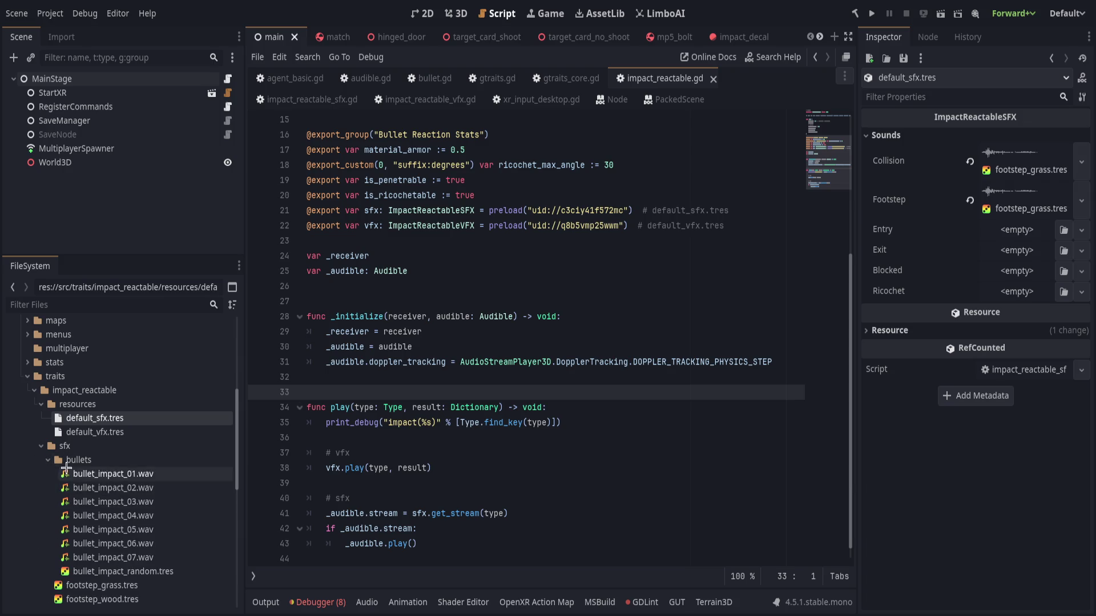
{"action": "mouse_move", "coordinate": [122, 571]}
{"action": "left_mouse_down"}
{"action": "mouse_move", "coordinate": [423, 469]}
{"action": "mouse_move", "coordinate": [1014, 179]}
{"action": "mouse_move", "coordinate": [1021, 270]}
{"action": "left_mouse_up"}
{"action": "left_click_drag", "start_coordinate": [1021, 278], "coordinate": [1018, 350]}
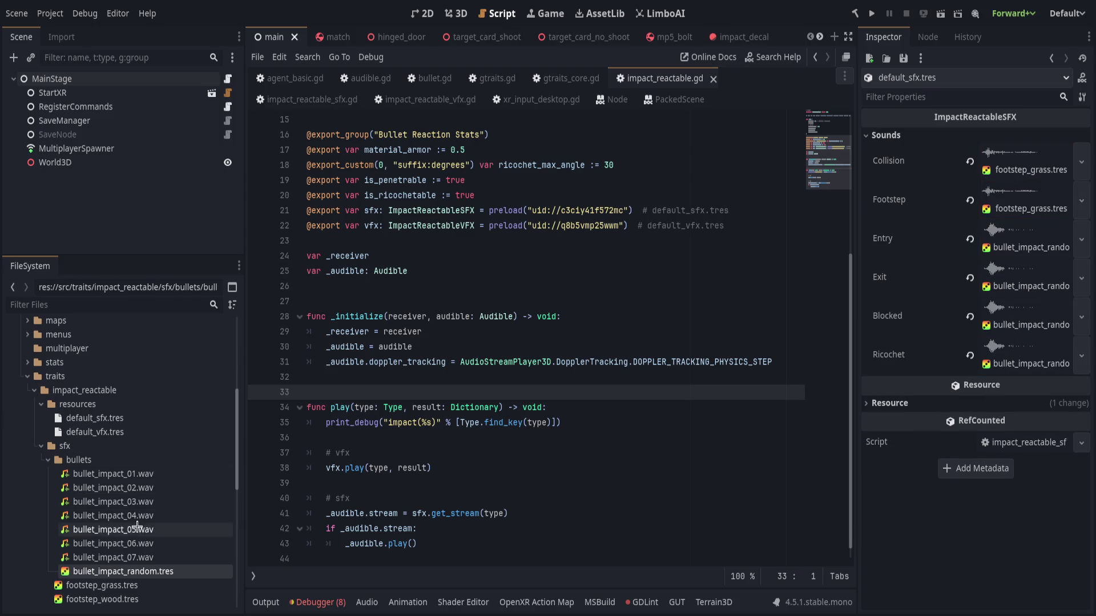
{"action": "left_click", "coordinate": [156, 558]}
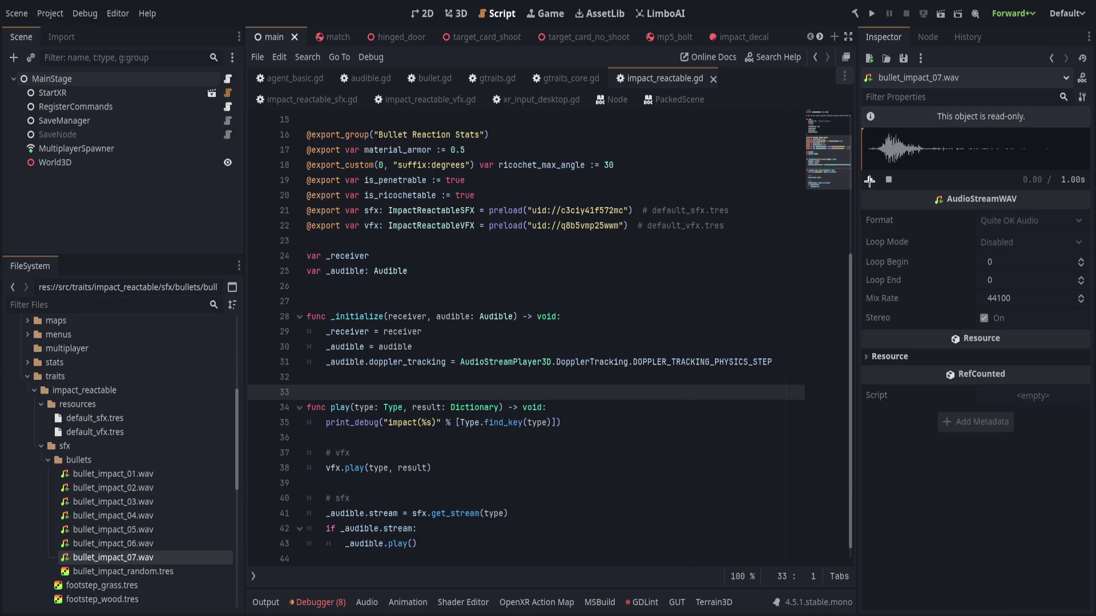
Preview bullet_impact_06 back through bullet_impact_02.wav, replaying 02, then move to bullet_impact_01.wav.
{"action": "key", "text": "Up"}
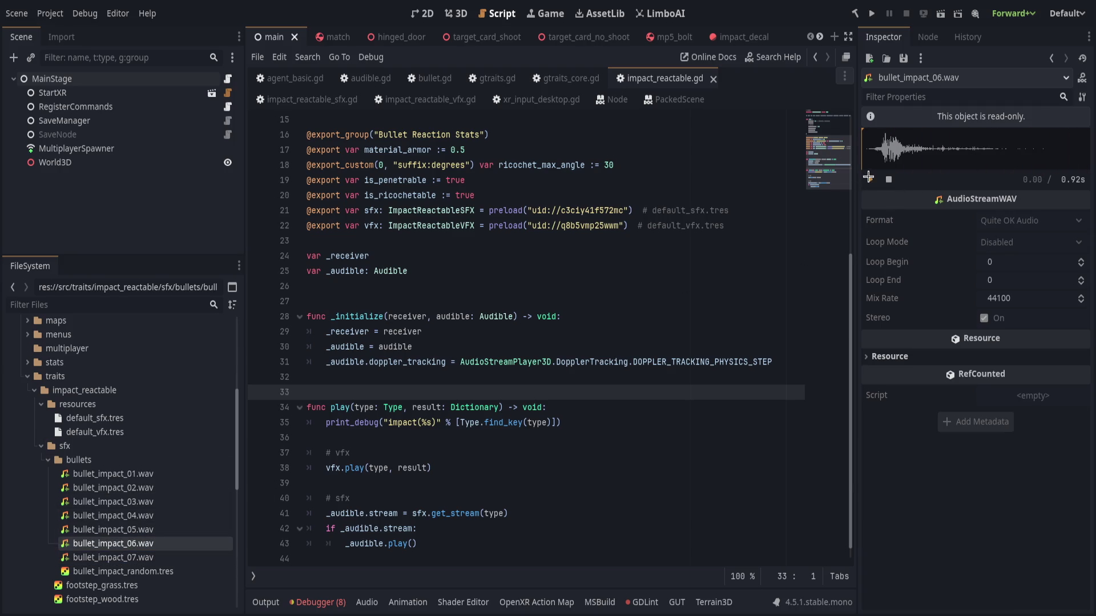
{"action": "left_click", "coordinate": [212, 529]}
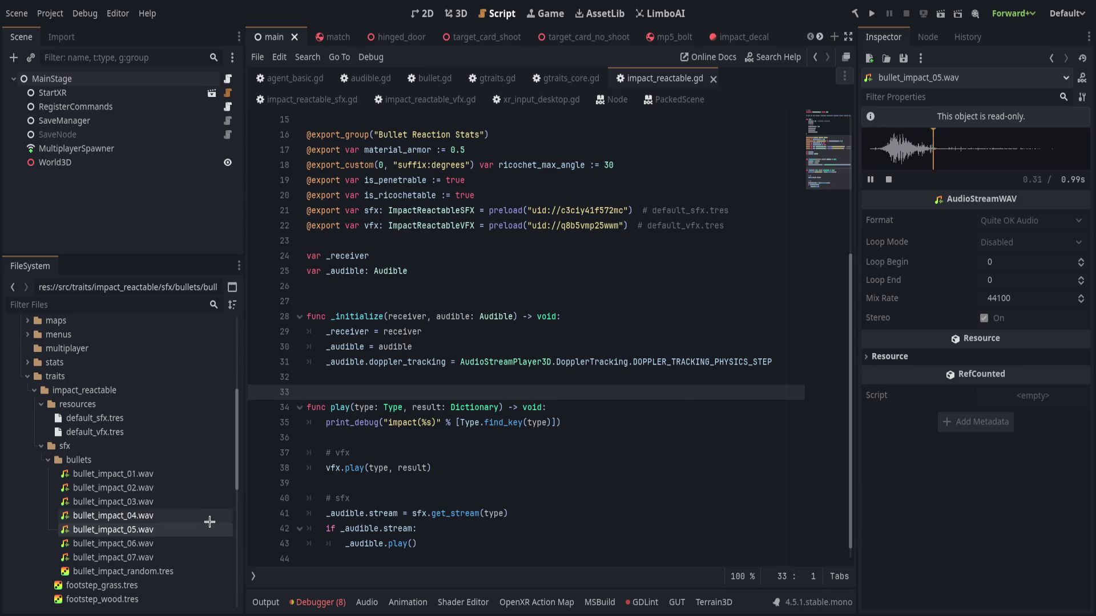
{"action": "left_click", "coordinate": [216, 520]}
{"action": "key", "text": "Up"}
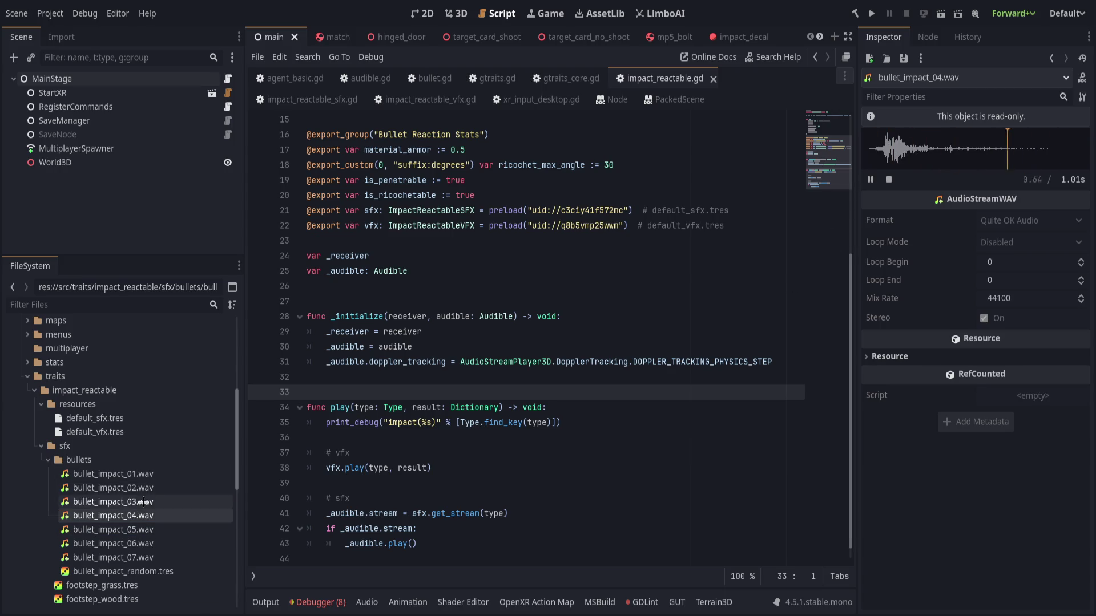
{"action": "left_click", "coordinate": [172, 488]}
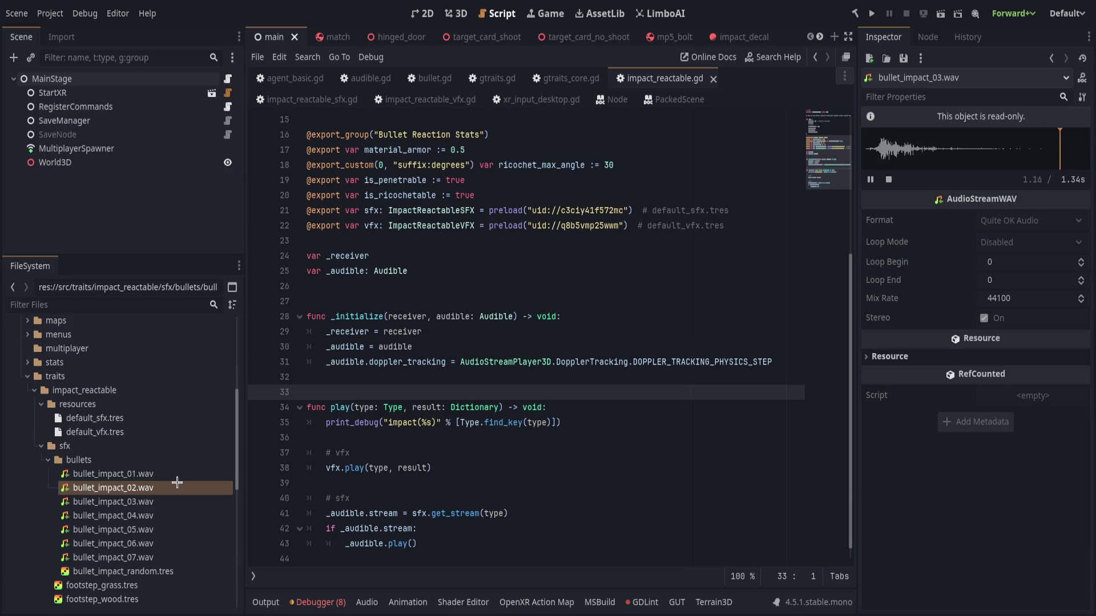
{"action": "left_click", "coordinate": [869, 180]}
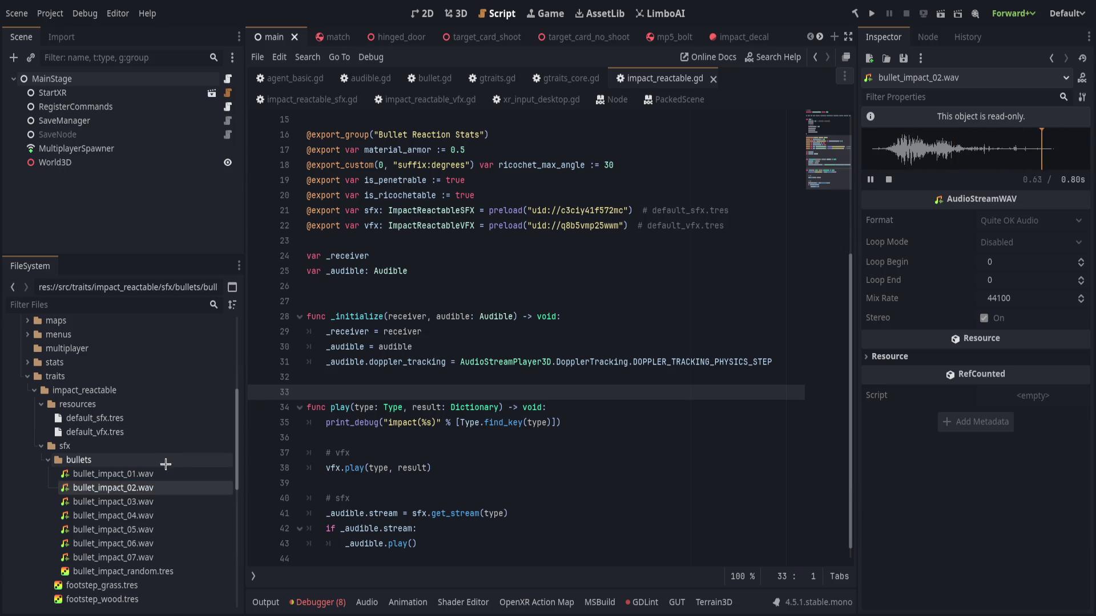
{"action": "left_click", "coordinate": [179, 479]}
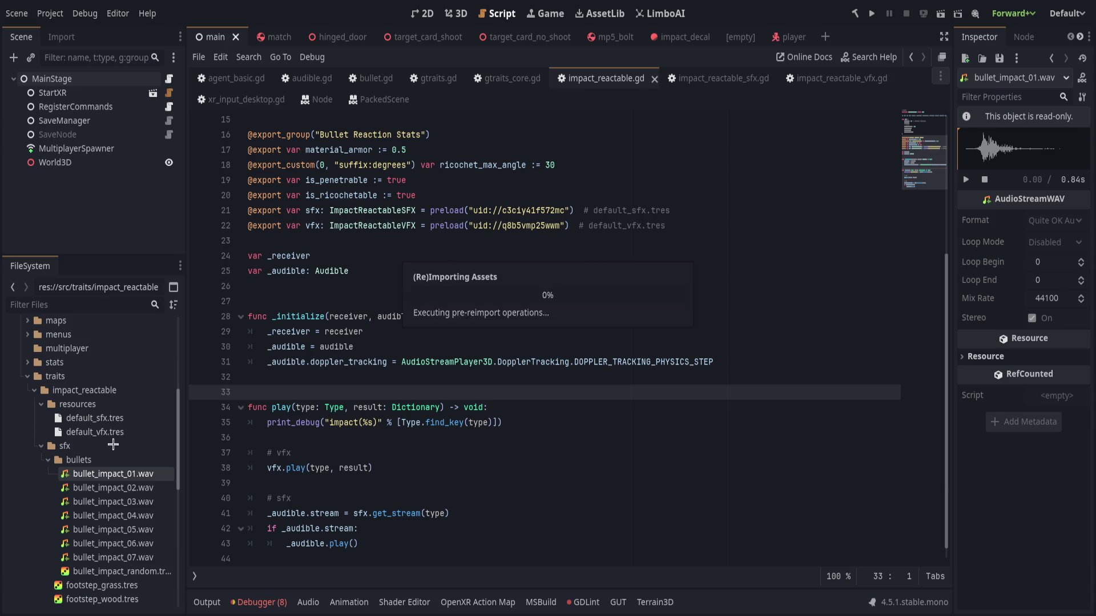
Widen the file panel, briefly filter by 'mp5', then clear it and scroll back to the bullets folder.
{"action": "scroll", "coordinate": [169, 414], "scroll_direction": "down", "scroll_amount": 3}
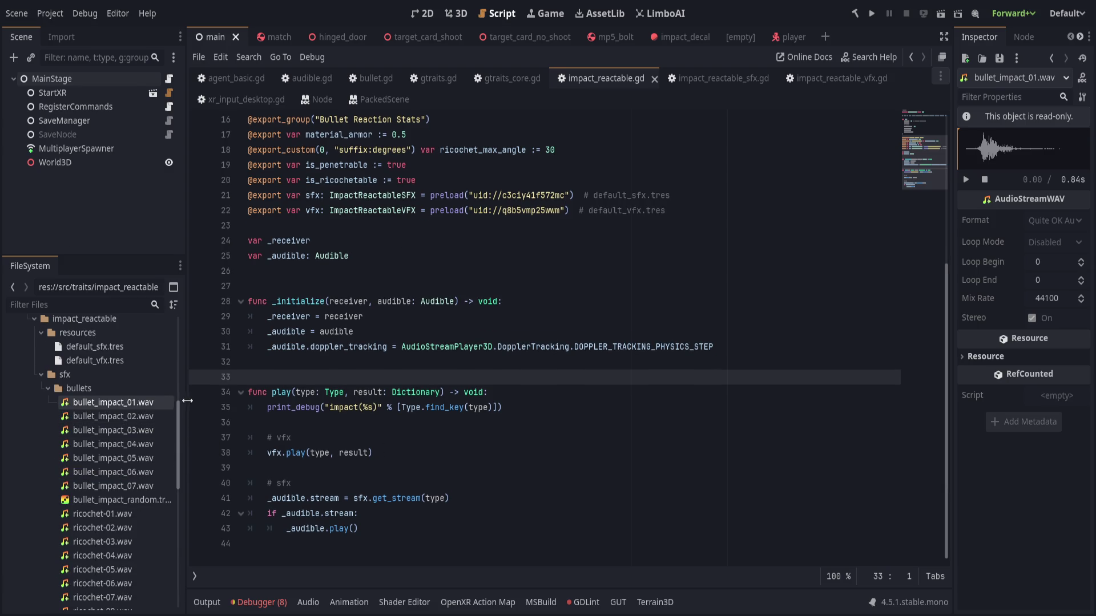
{"action": "left_click", "coordinate": [165, 402]}
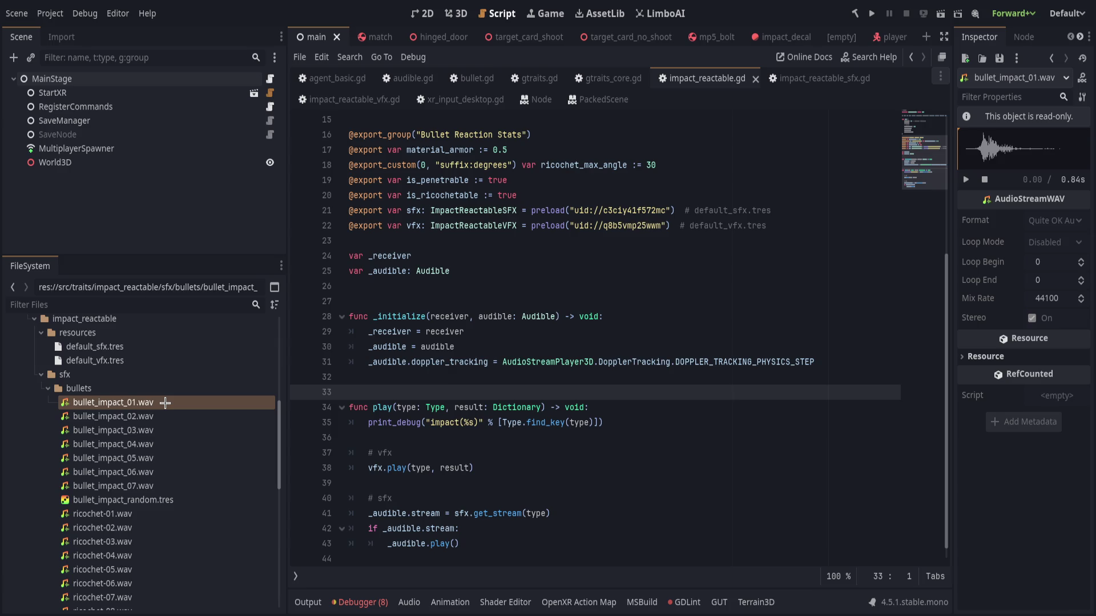
{"action": "left_click", "coordinate": [221, 304]}
{"action": "type", "text": "mp5"}
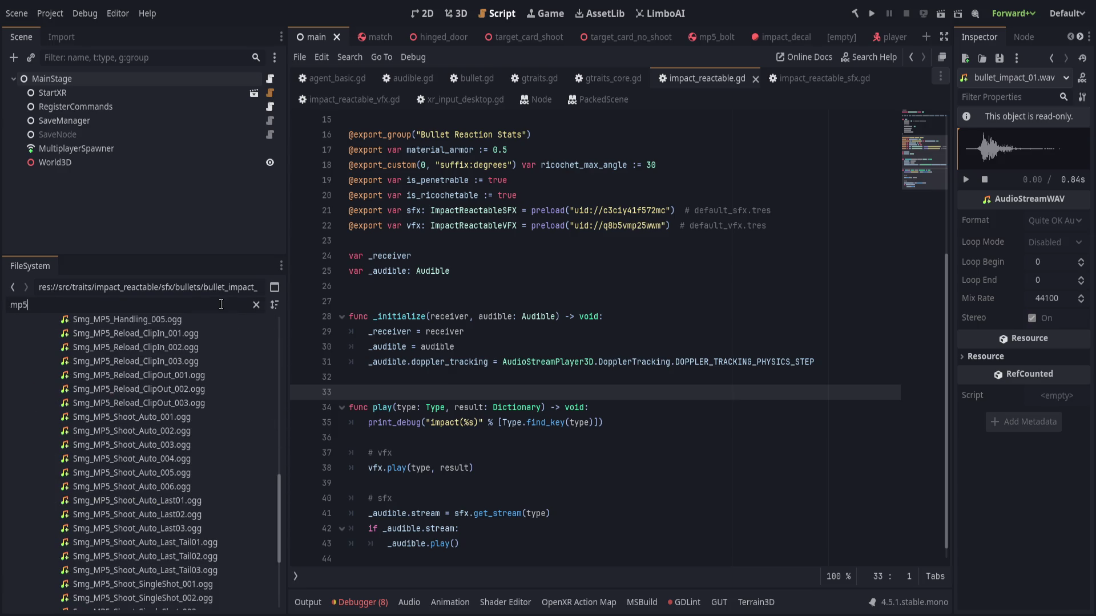
{"action": "scroll", "coordinate": [243, 352], "scroll_direction": "up", "scroll_amount": 10}
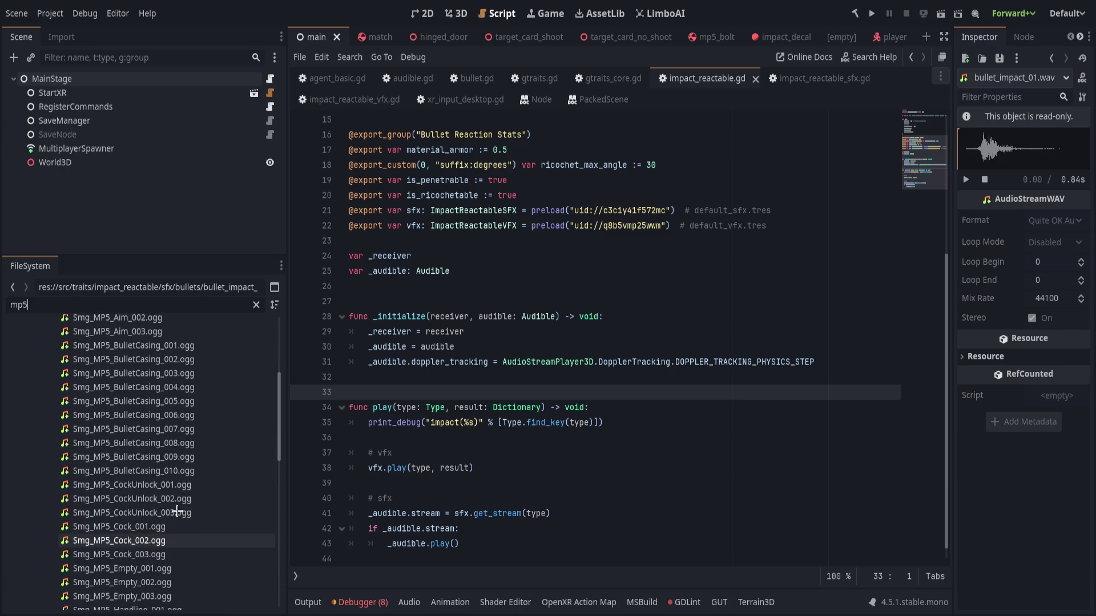
{"action": "left_click", "coordinate": [257, 305]}
{"action": "scroll", "coordinate": [199, 529], "scroll_direction": "down", "scroll_amount": 5}
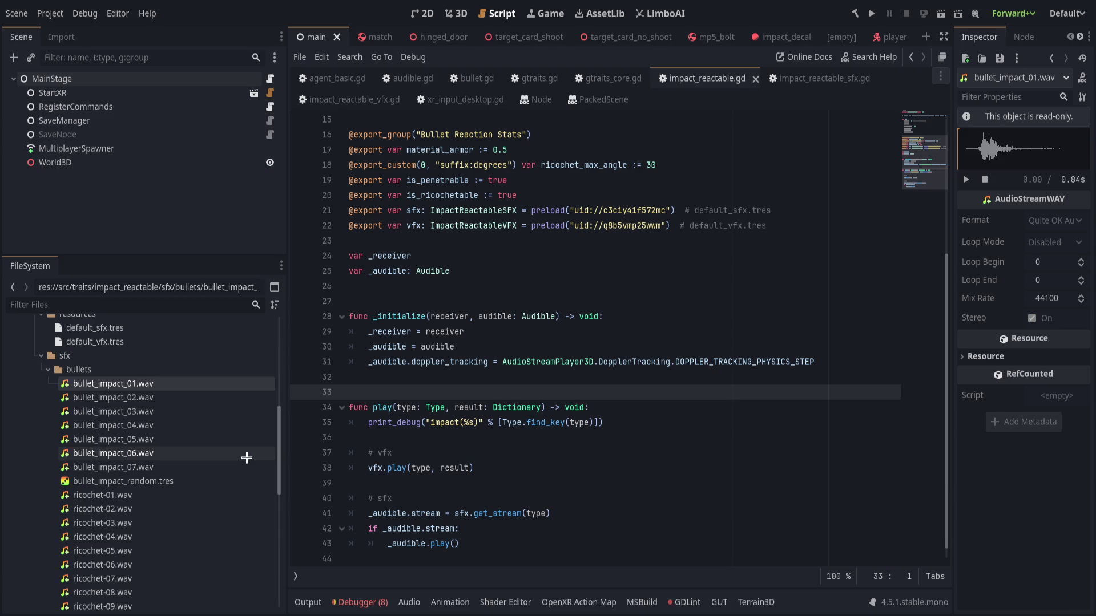
Rename bullet_impact_02, 03 and 04.wav to bullet_impact-02, -03 and -04.wav.
{"action": "left_click", "coordinate": [160, 472], "text": "shift"}
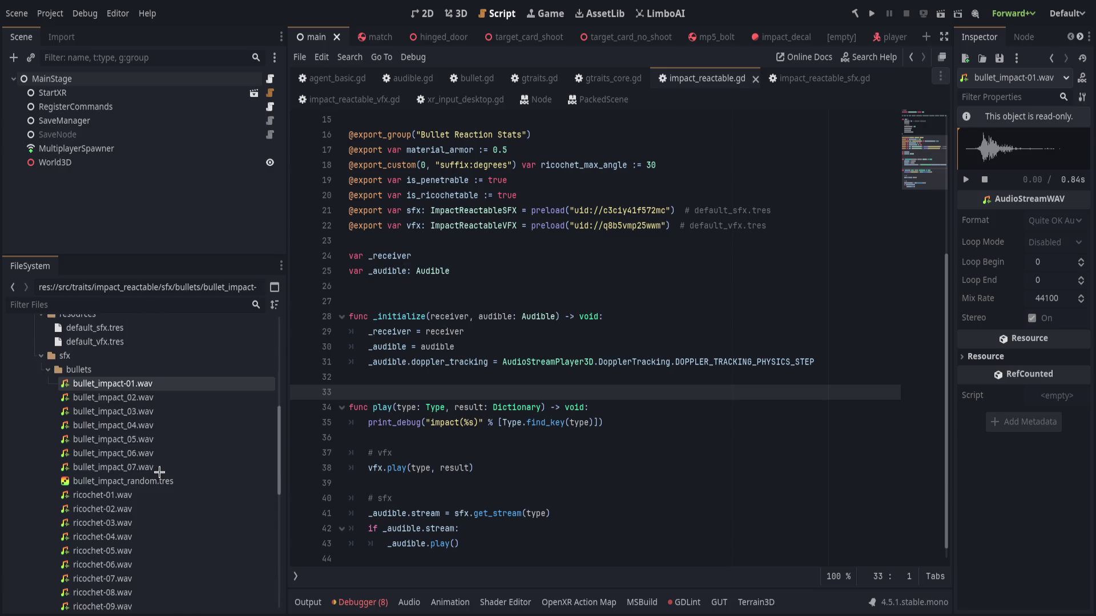
{"action": "left_click", "coordinate": [142, 402]}
{"action": "key", "text": "Return"}
{"action": "left_click", "coordinate": [158, 411]}
{"action": "key", "text": "F2"}
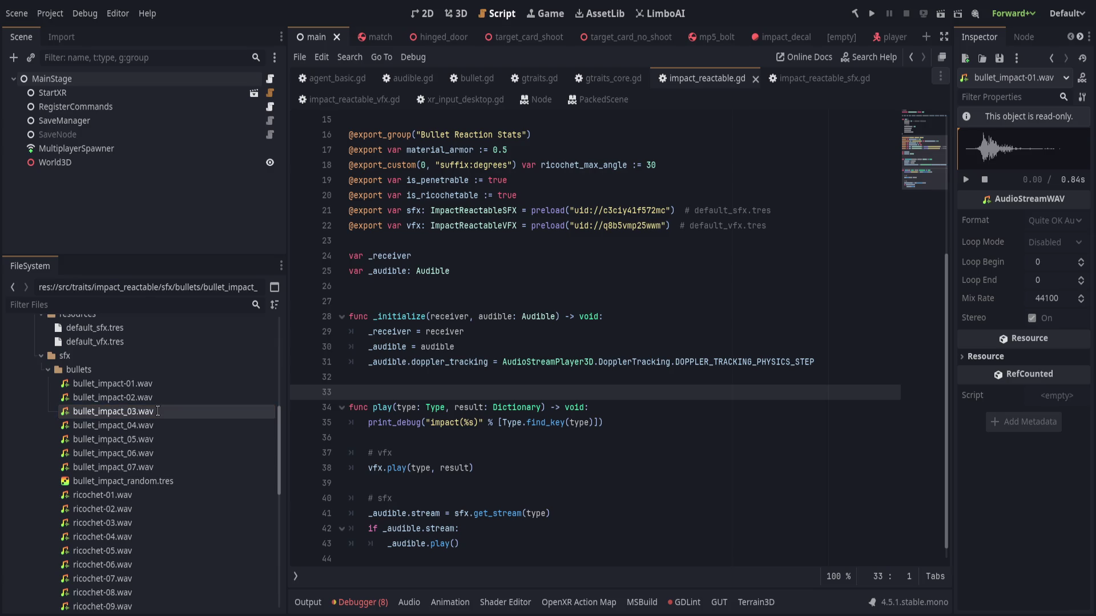
{"action": "key", "text": "Return"}
{"action": "left_click", "coordinate": [156, 420]}
{"action": "key", "text": "F2"}
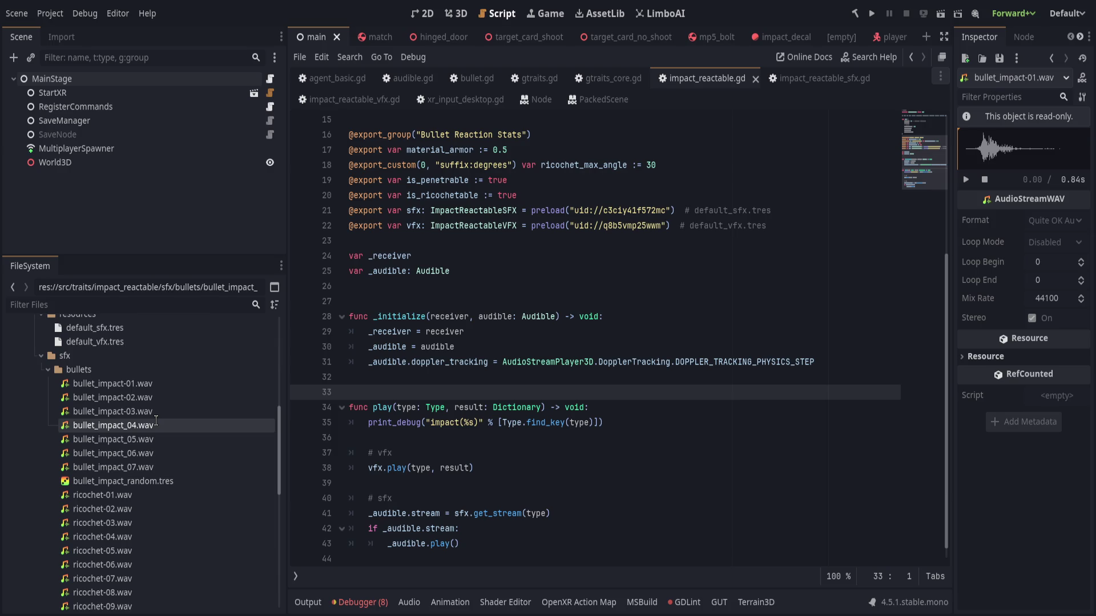
{"action": "key", "text": "Return"}
Rename bullet_impact_05–07.wav to bullet_impact-05–07.wav and open bullet_ricochet_random.tres.
{"action": "left_click", "coordinate": [150, 440]}
{"action": "key", "text": "F2"}
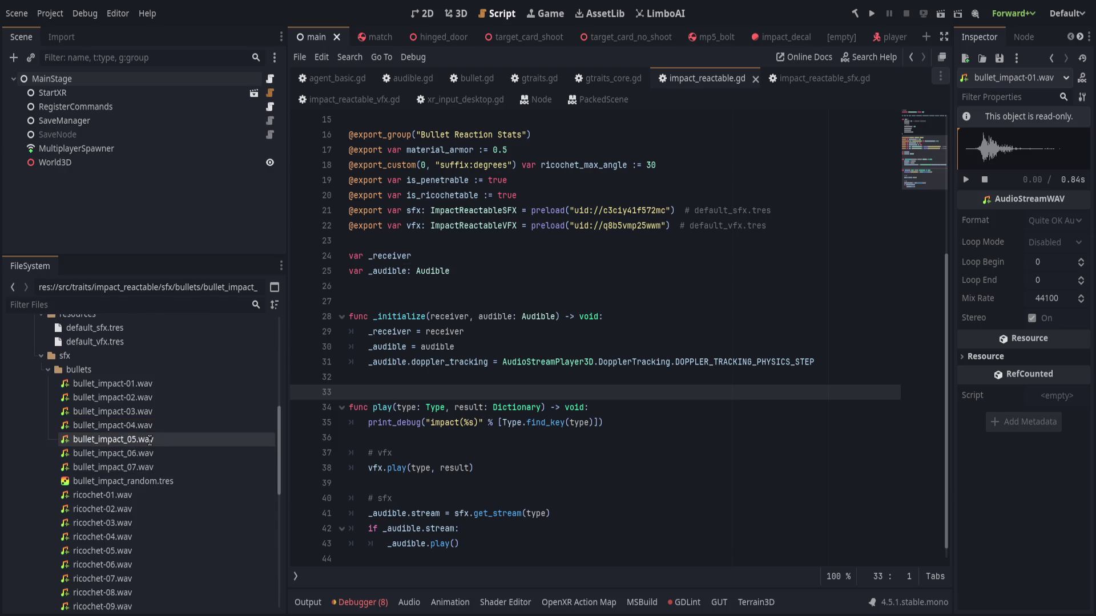
{"action": "key", "text": "Return"}
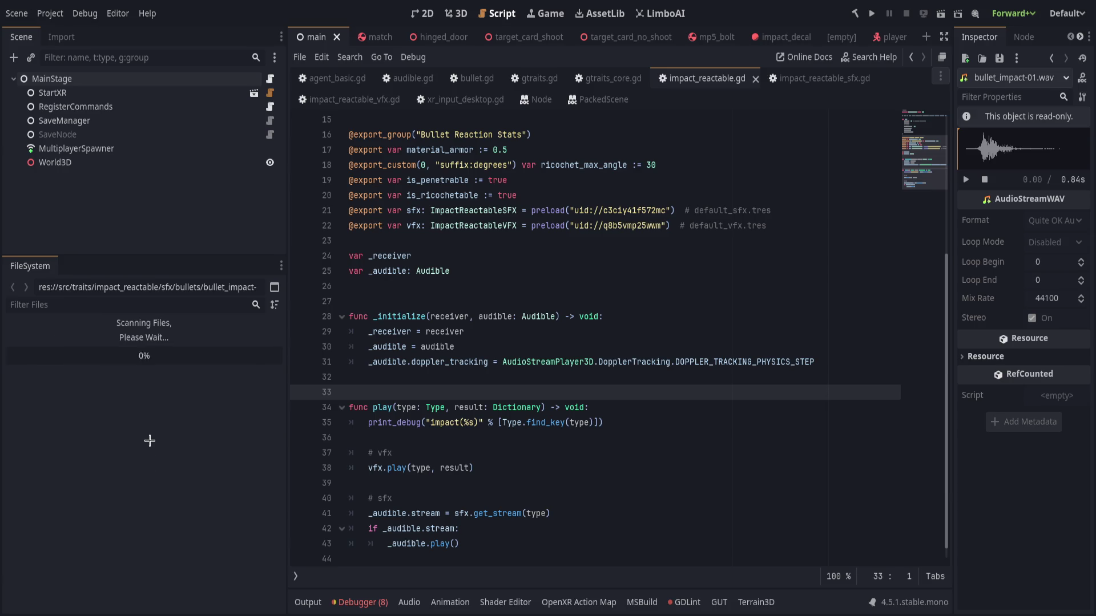
{"action": "left_click", "coordinate": [153, 453]}
{"action": "key", "text": "F2"}
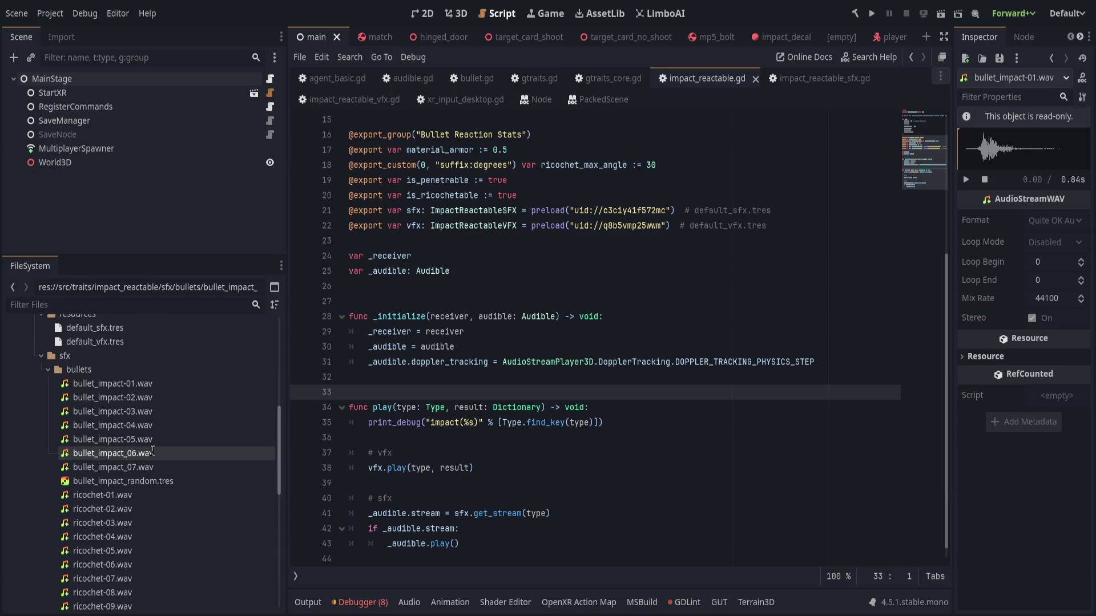
{"action": "key", "text": "Return"}
{"action": "left_click", "coordinate": [171, 467]}
{"action": "key", "text": "F2"}
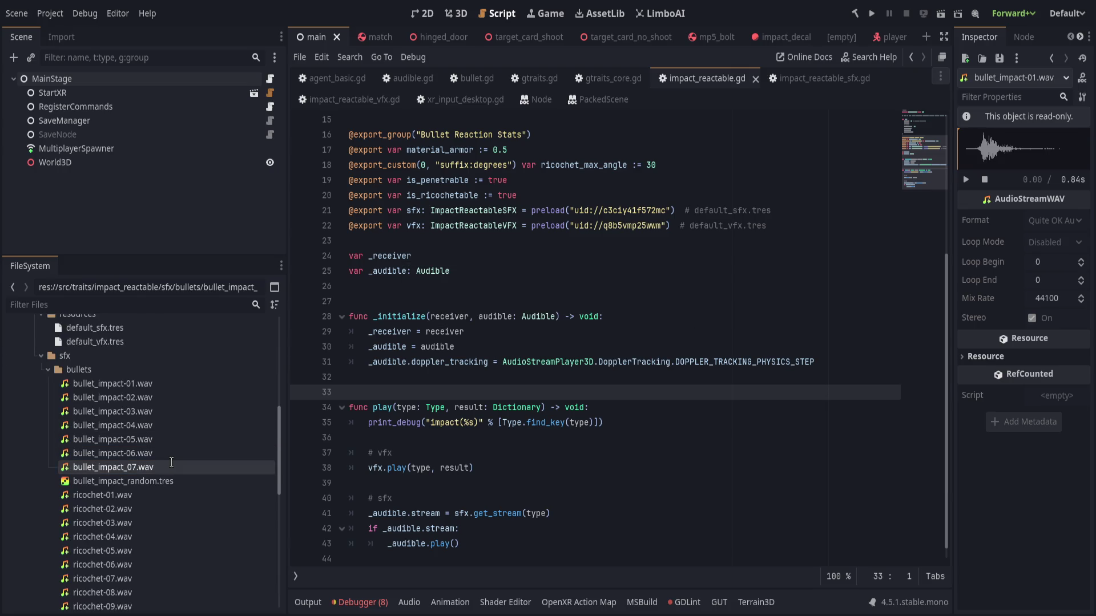
{"action": "key", "text": "Return"}
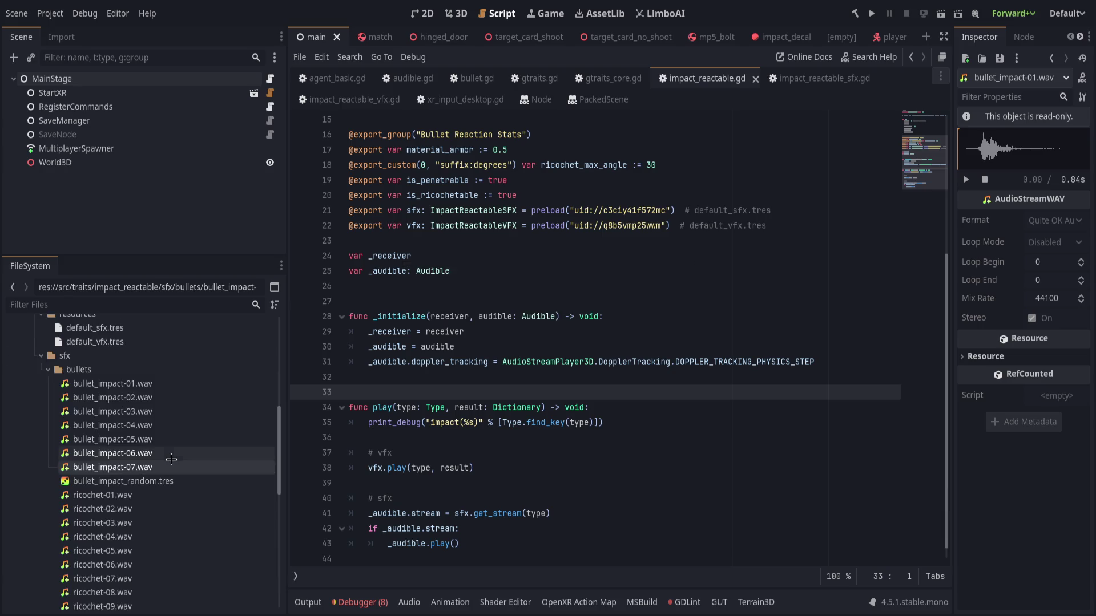
{"action": "left_click", "coordinate": [114, 370]}
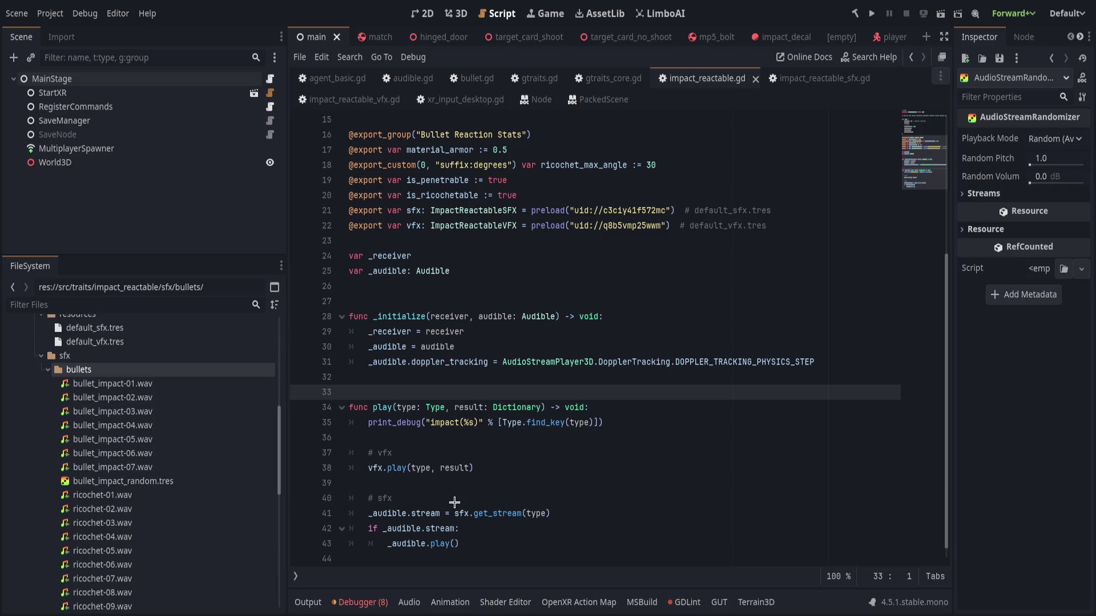
{"action": "left_click", "coordinate": [126, 495]}
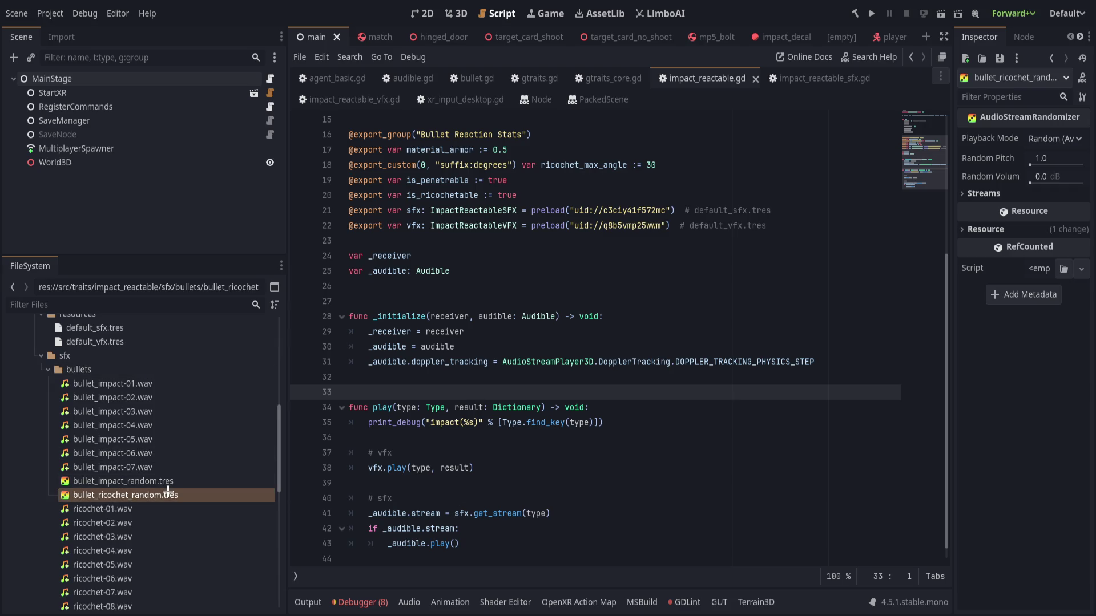
Widen the inspector, expand the Streams list and add five empty stream entries.
{"action": "left_click_drag", "start_coordinate": [952, 271], "coordinate": [846, 270]}
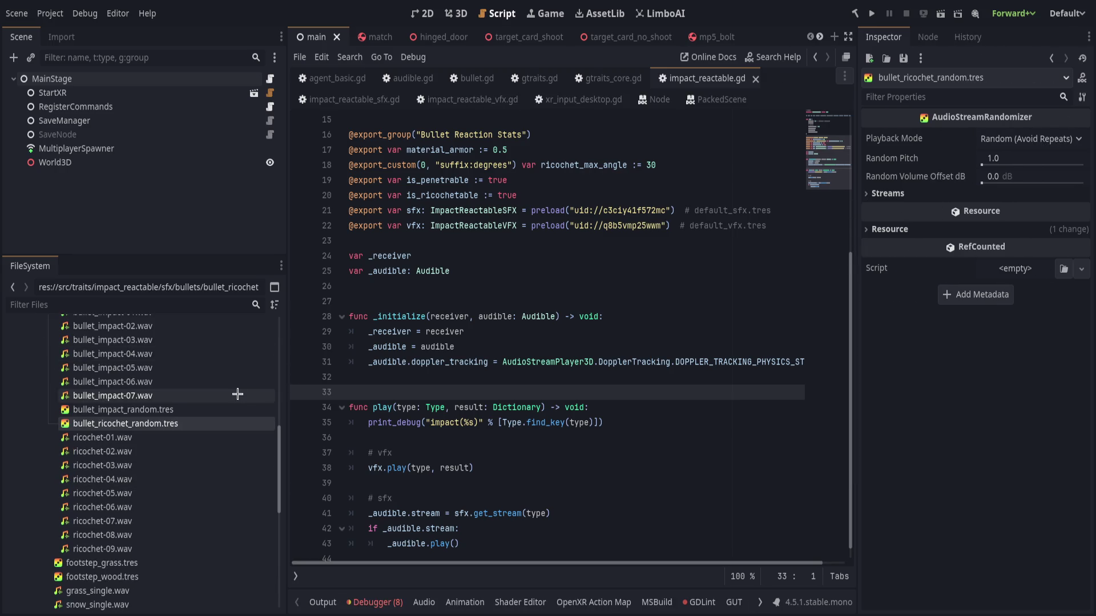
{"action": "left_click", "coordinate": [903, 196]}
{"action": "left_click", "coordinate": [978, 211]}
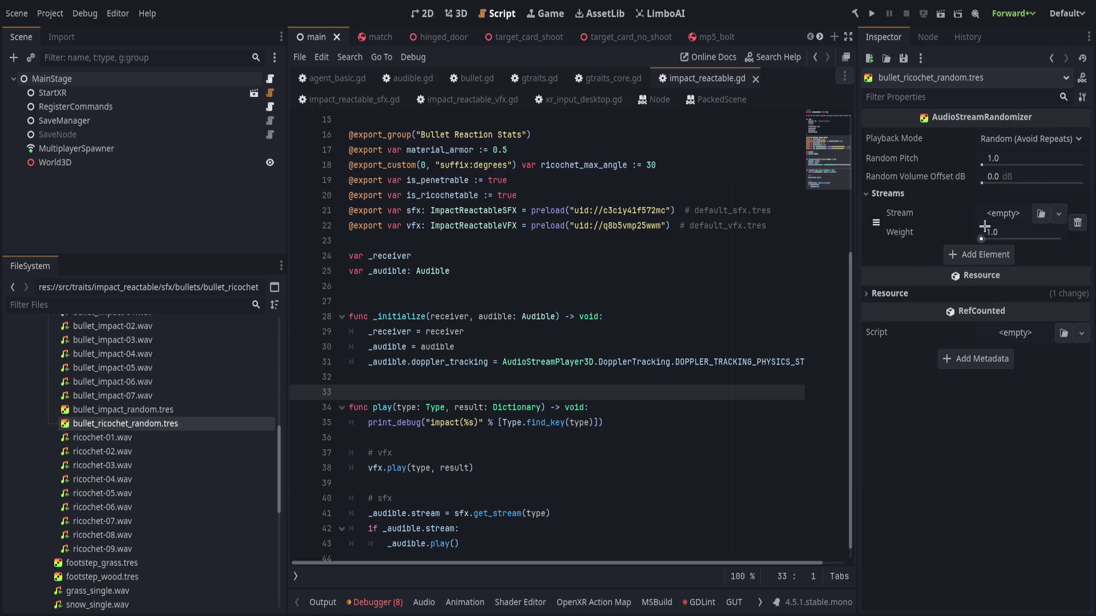
{"action": "left_click", "coordinate": [978, 254]}
{"action": "left_click", "coordinate": [978, 298]}
{"action": "left_click", "coordinate": [986, 351]}
{"action": "left_click", "coordinate": [978, 402]}
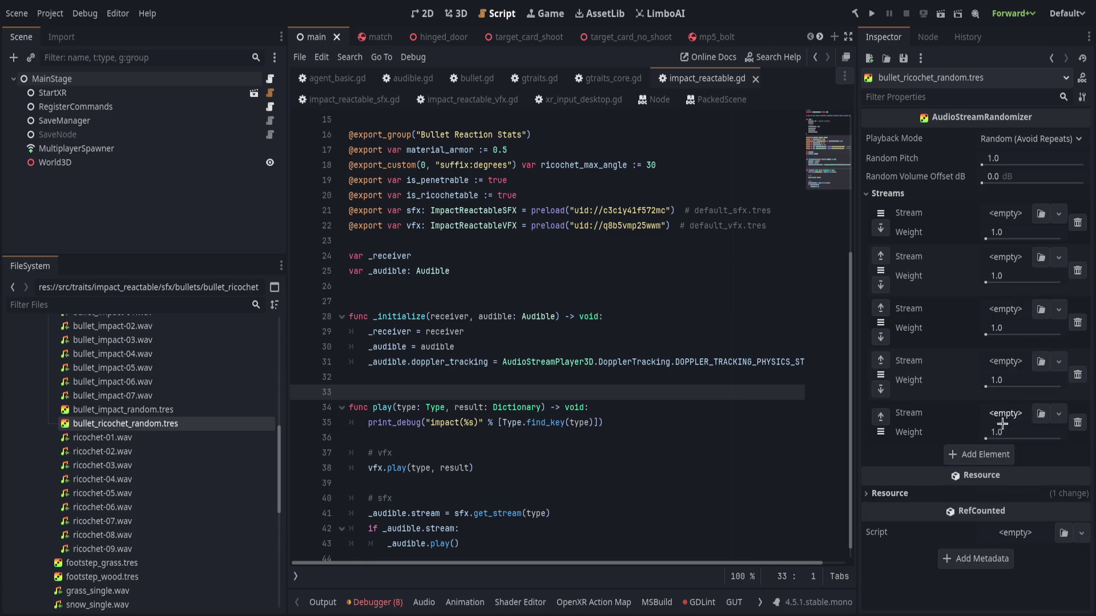
Drop ricochet-01 through ricochet-05.wav into the first five stream entries.
{"action": "mouse_move", "coordinate": [103, 437]}
{"action": "left_mouse_down"}
{"action": "mouse_move", "coordinate": [965, 248]}
{"action": "mouse_move", "coordinate": [1004, 225]}
{"action": "left_mouse_up"}
{"action": "mouse_move", "coordinate": [188, 453]}
{"action": "left_mouse_down"}
{"action": "mouse_move", "coordinate": [799, 362]}
{"action": "mouse_move", "coordinate": [1005, 288]}
{"action": "left_mouse_up"}
{"action": "left_click", "coordinate": [156, 465]}
{"action": "left_click_drag", "start_coordinate": [157, 465], "coordinate": [1001, 348]}
{"action": "mouse_move", "coordinate": [109, 480]}
{"action": "left_mouse_down"}
{"action": "mouse_move", "coordinate": [856, 426]}
{"action": "mouse_move", "coordinate": [1007, 399]}
{"action": "left_mouse_up"}
{"action": "mouse_move", "coordinate": [112, 493]}
{"action": "left_mouse_down"}
{"action": "mouse_move", "coordinate": [294, 502]}
{"action": "mouse_move", "coordinate": [1022, 439]}
{"action": "mouse_move", "coordinate": [1002, 410]}
{"action": "left_mouse_up"}
{"action": "mouse_move", "coordinate": [215, 497]}
{"action": "left_mouse_down"}
{"action": "mouse_move", "coordinate": [1002, 433]}
{"action": "mouse_move", "coordinate": [1002, 463]}
{"action": "left_mouse_up"}
{"action": "left_click_drag", "start_coordinate": [128, 479], "coordinate": [1007, 409]}
Add more stream entries and fill page two with ricochet-06 through ricochet-09.wav.
{"action": "left_click", "coordinate": [981, 520]}
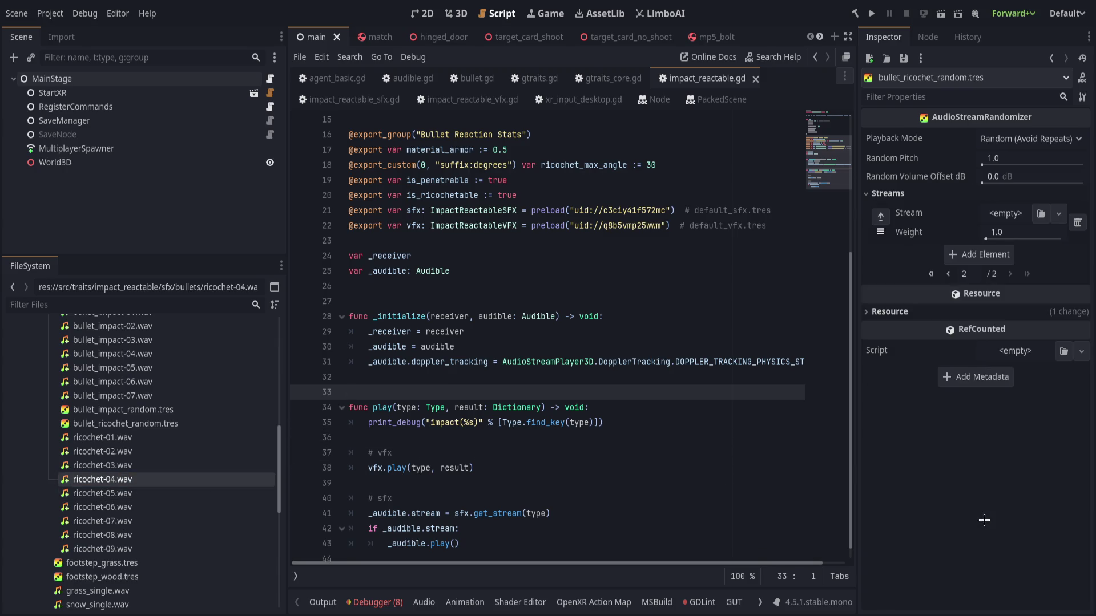
{"action": "left_click", "coordinate": [980, 254]}
{"action": "left_click", "coordinate": [981, 307]}
{"action": "left_click", "coordinate": [979, 359]}
{"action": "left_click", "coordinate": [979, 411]}
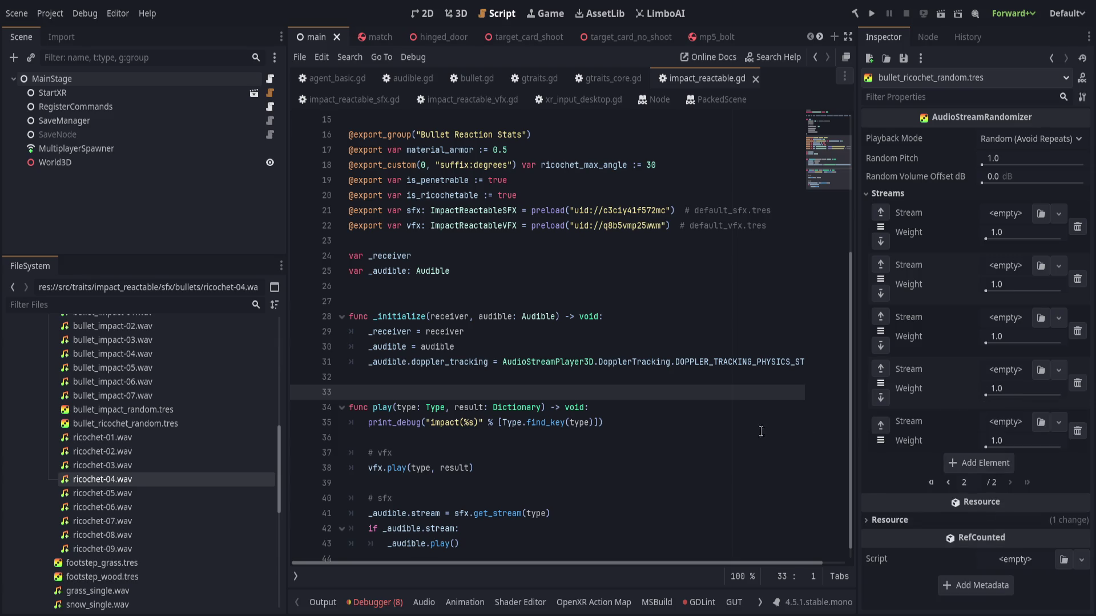
{"action": "scroll", "coordinate": [147, 490], "scroll_direction": "down", "scroll_amount": 3}
{"action": "mouse_move", "coordinate": [142, 421]}
{"action": "left_mouse_down"}
{"action": "mouse_move", "coordinate": [1059, 260]}
{"action": "mouse_move", "coordinate": [1003, 215]}
{"action": "mouse_move", "coordinate": [924, 258]}
{"action": "left_mouse_up"}
{"action": "mouse_move", "coordinate": [103, 436]}
{"action": "left_mouse_down"}
{"action": "mouse_move", "coordinate": [947, 325]}
{"action": "mouse_move", "coordinate": [1005, 213]}
{"action": "mouse_move", "coordinate": [126, 450]}
{"action": "mouse_move", "coordinate": [1004, 266]}
{"action": "left_mouse_up"}
{"action": "mouse_move", "coordinate": [102, 464]}
{"action": "left_mouse_down"}
{"action": "mouse_move", "coordinate": [874, 407]}
{"action": "mouse_move", "coordinate": [1004, 353]}
{"action": "mouse_move", "coordinate": [131, 478]}
{"action": "mouse_move", "coordinate": [996, 401]}
{"action": "left_mouse_up"}
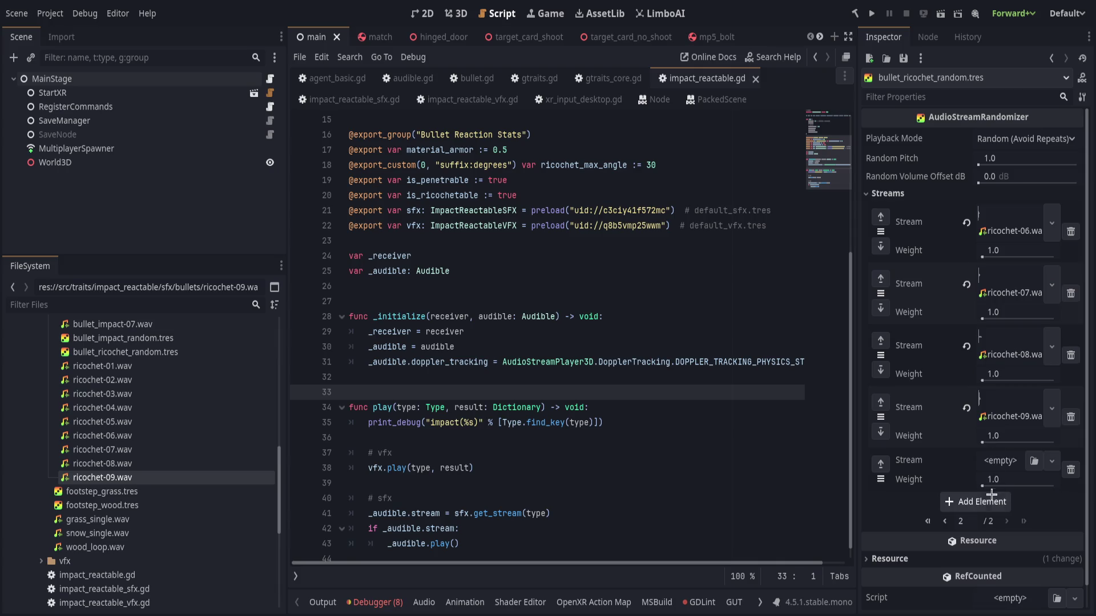
Delete the leftover empty stream entry, widen the code editor and collapse the bullets folder.
{"action": "left_click", "coordinate": [1070, 470]}
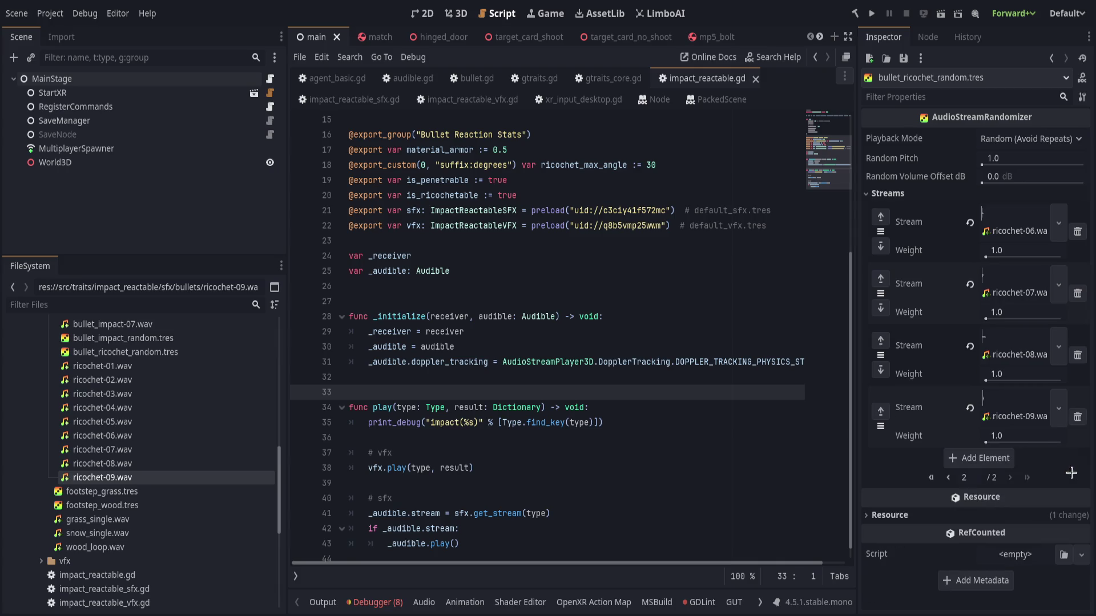
{"action": "mouse_move", "coordinate": [286, 281]}
{"action": "left_mouse_down"}
{"action": "mouse_move", "coordinate": [192, 400]}
{"action": "mouse_move", "coordinate": [228, 403]}
{"action": "left_mouse_up"}
{"action": "scroll", "coordinate": [34, 396], "scroll_direction": "up", "scroll_amount": 5}
{"action": "left_click", "coordinate": [47, 405]}
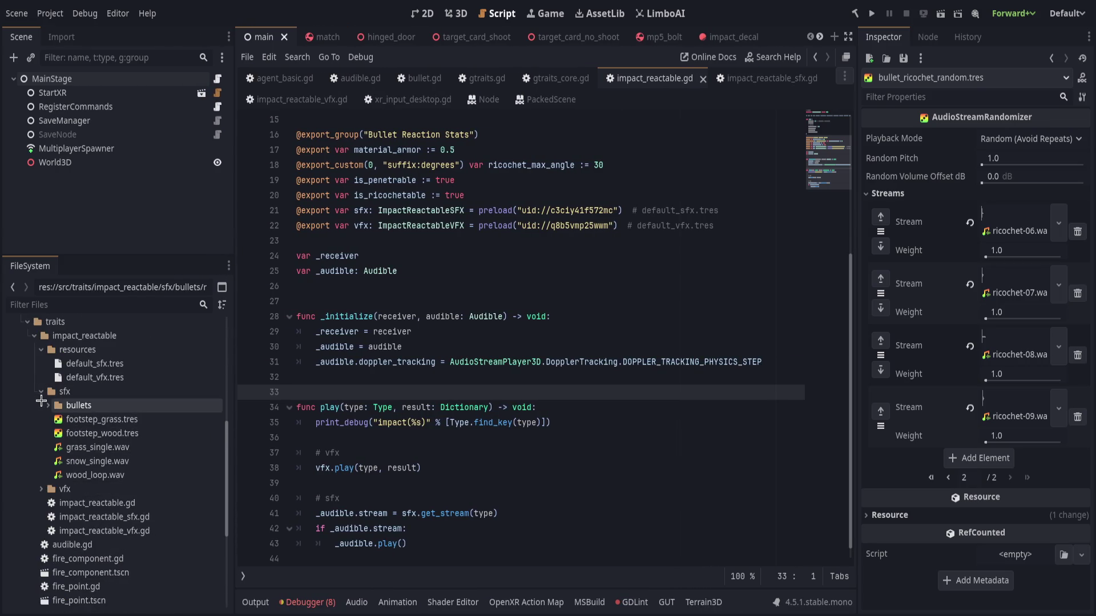
Collapse the bullets folder in FileSystem and save the current changes.
{"action": "left_click", "coordinate": [45, 404]}
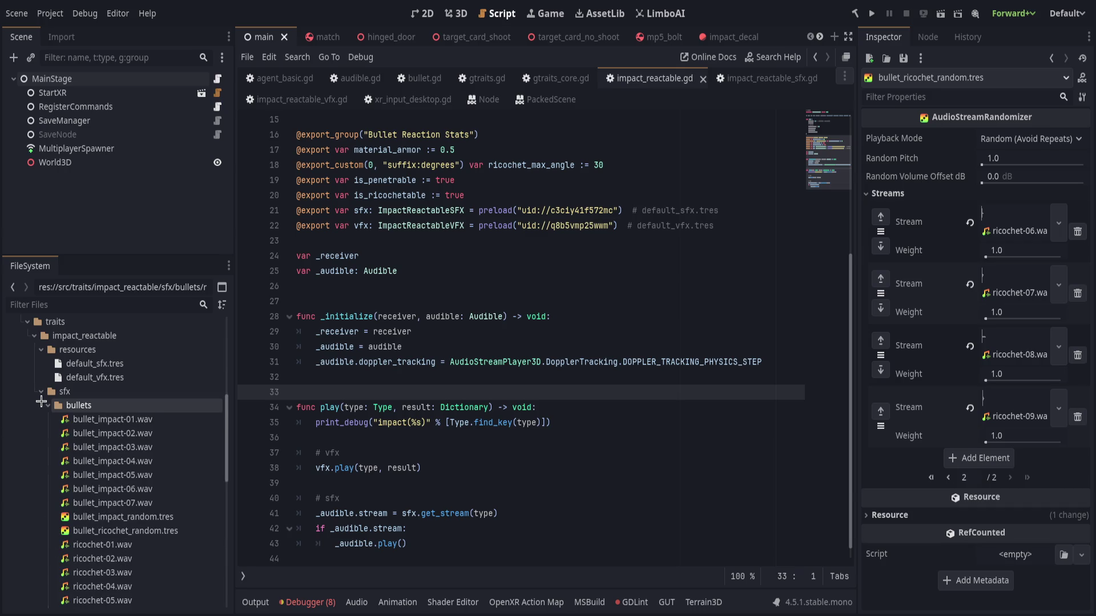
{"action": "left_click", "coordinate": [42, 402]}
{"action": "left_click_drag", "start_coordinate": [231, 260], "coordinate": [208, 251]}
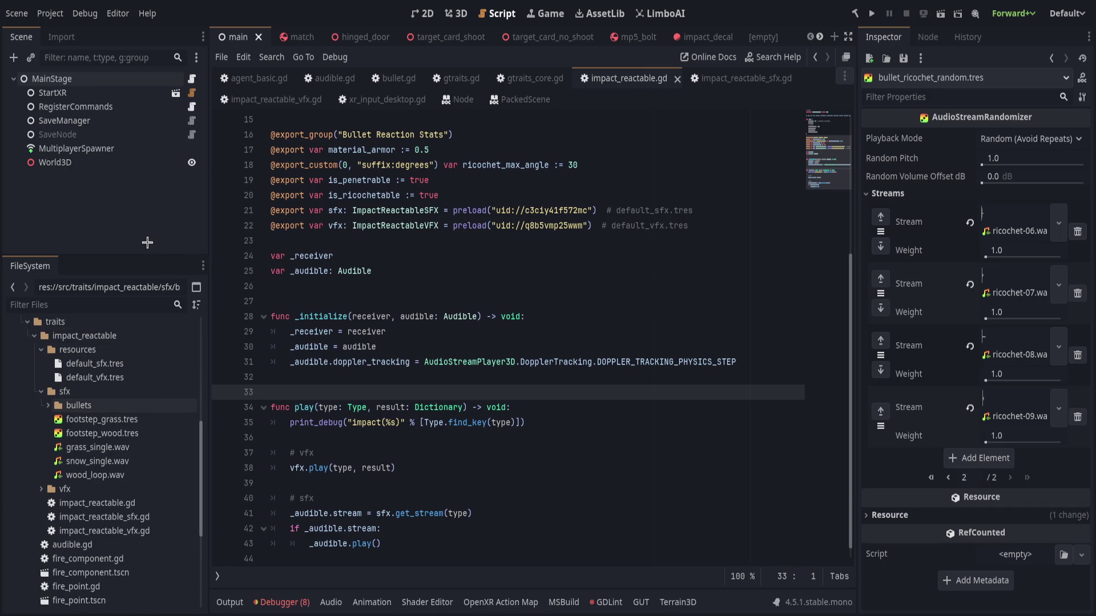
{"action": "key", "text": "ctrl+s"}
Open default_sfx.tres with Ricochet kept as bullet_ricochet_random.tres, then run the project to test.
{"action": "left_click", "coordinate": [115, 378]}
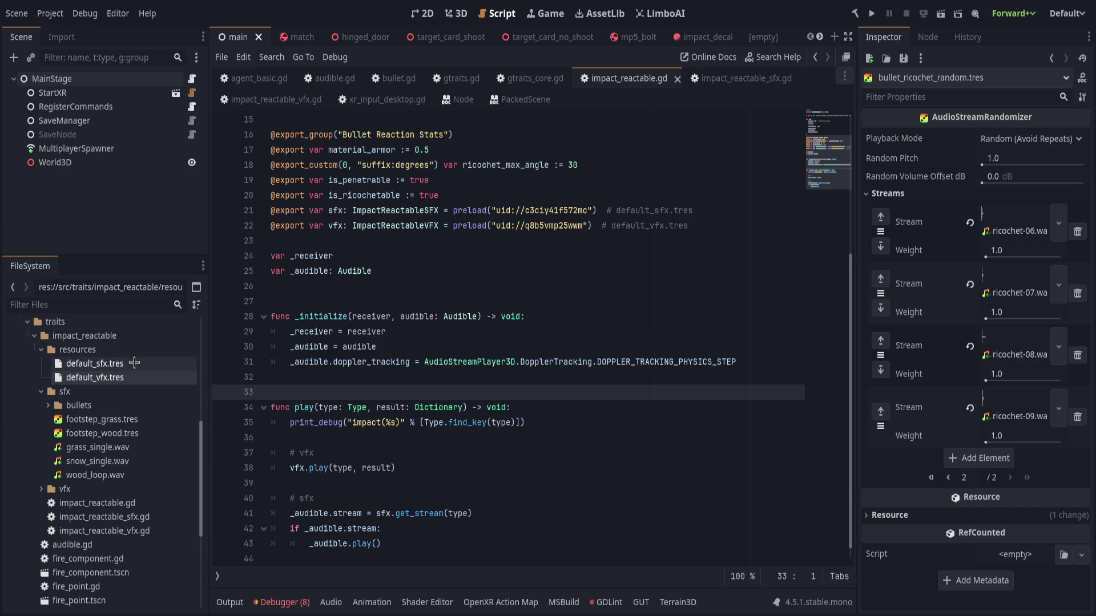
{"action": "left_click", "coordinate": [134, 363]}
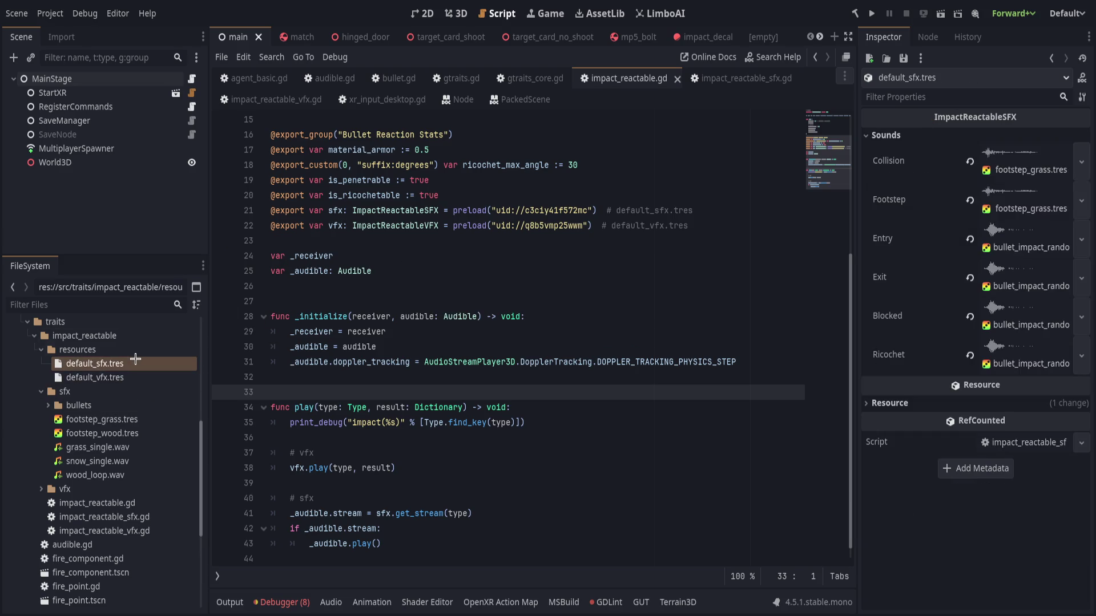
{"action": "left_click", "coordinate": [970, 356]}
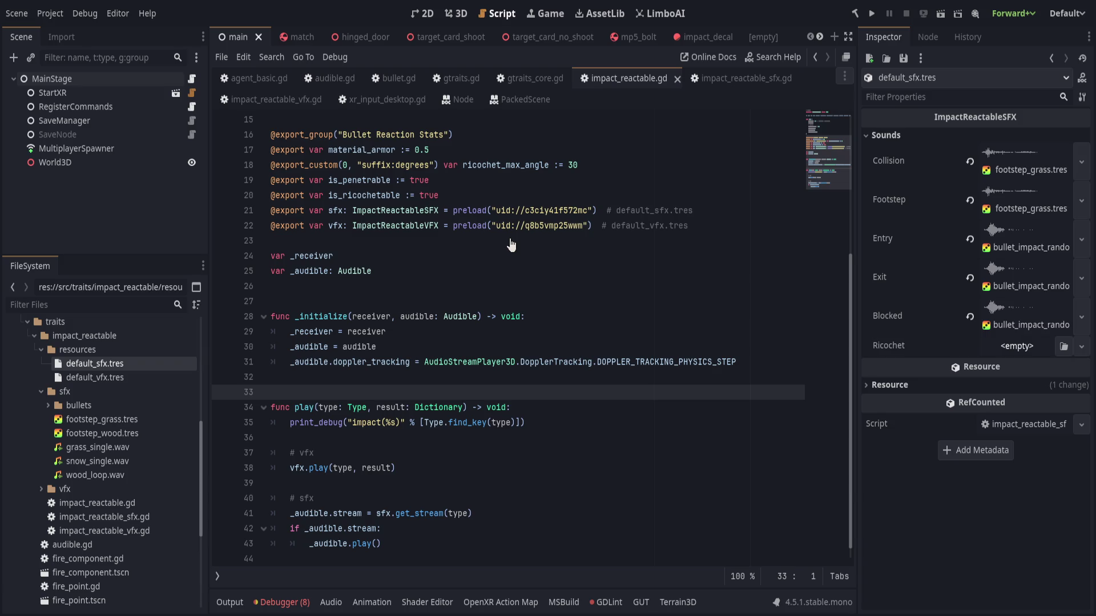
{"action": "key", "text": "ctrl+z"}
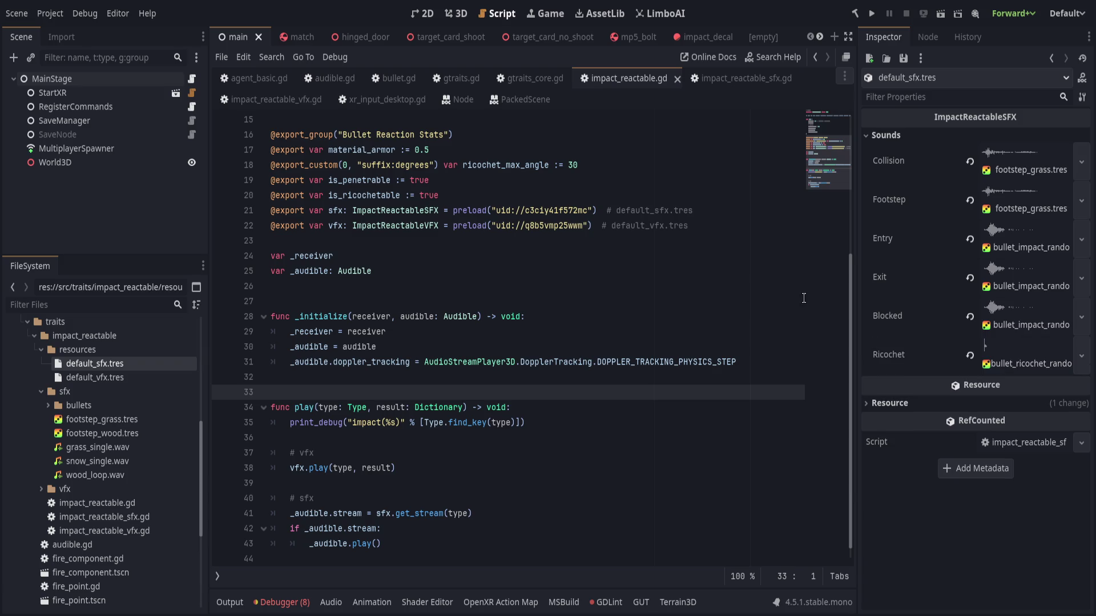
{"action": "left_click", "coordinate": [872, 13]}
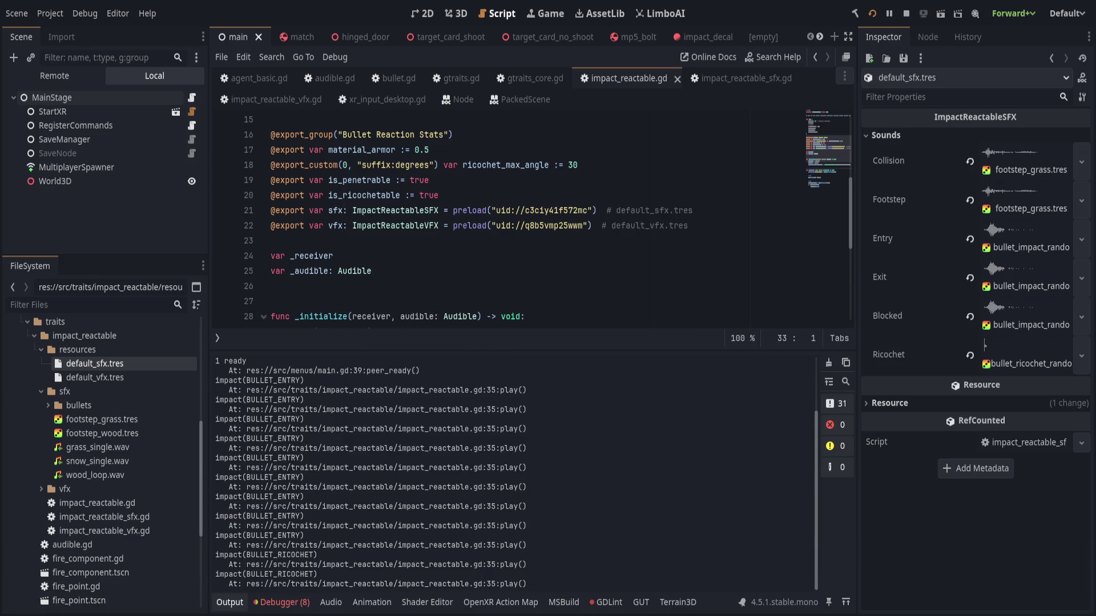
Expand the bullets folder and open bullet_ricochet_random.tres to check its streams.
{"action": "left_click", "coordinate": [48, 405]}
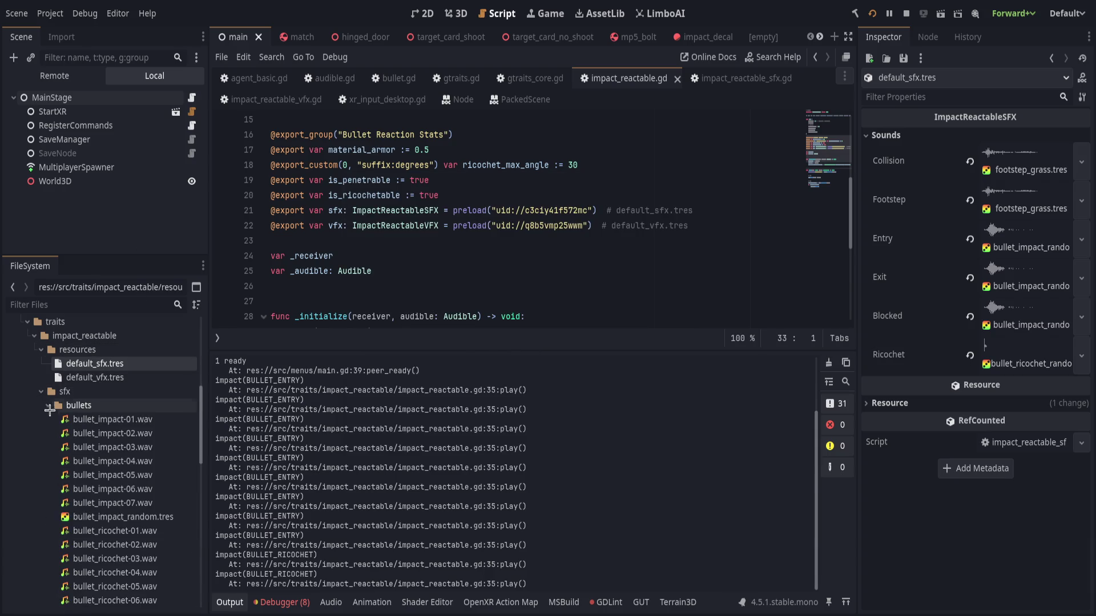
{"action": "scroll", "coordinate": [51, 411], "scroll_direction": "down", "scroll_amount": 4}
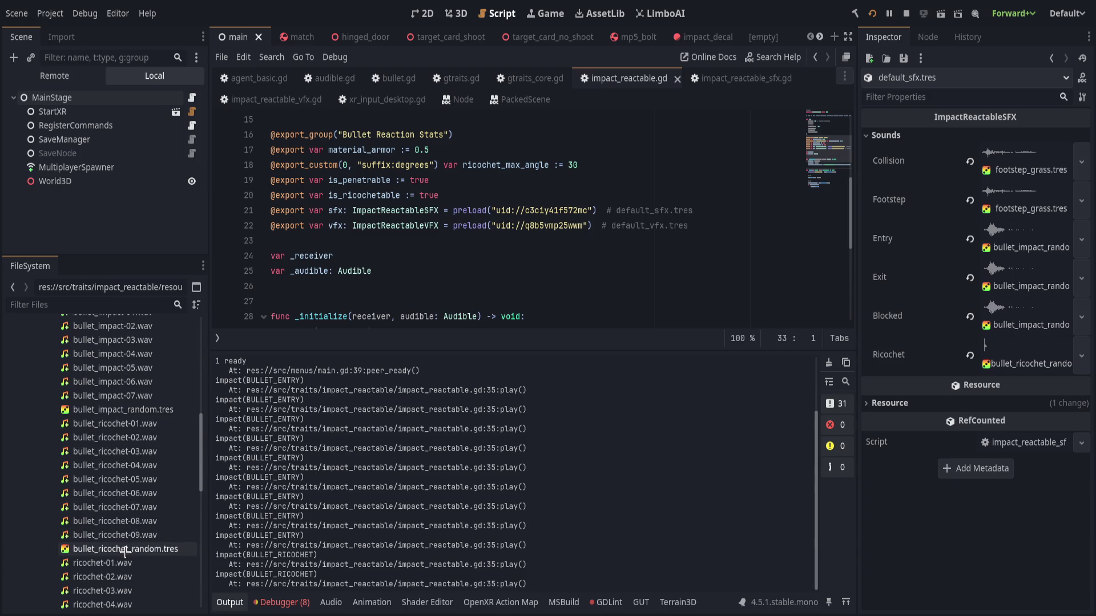
{"action": "scroll", "coordinate": [125, 552], "scroll_direction": "down", "scroll_amount": 2}
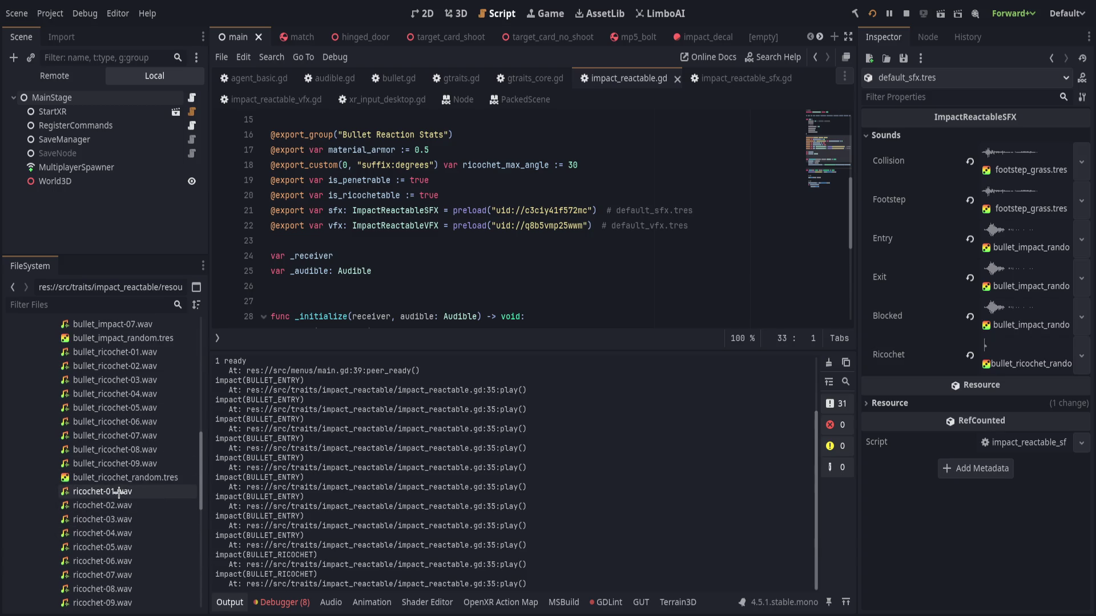
{"action": "left_click", "coordinate": [148, 478]}
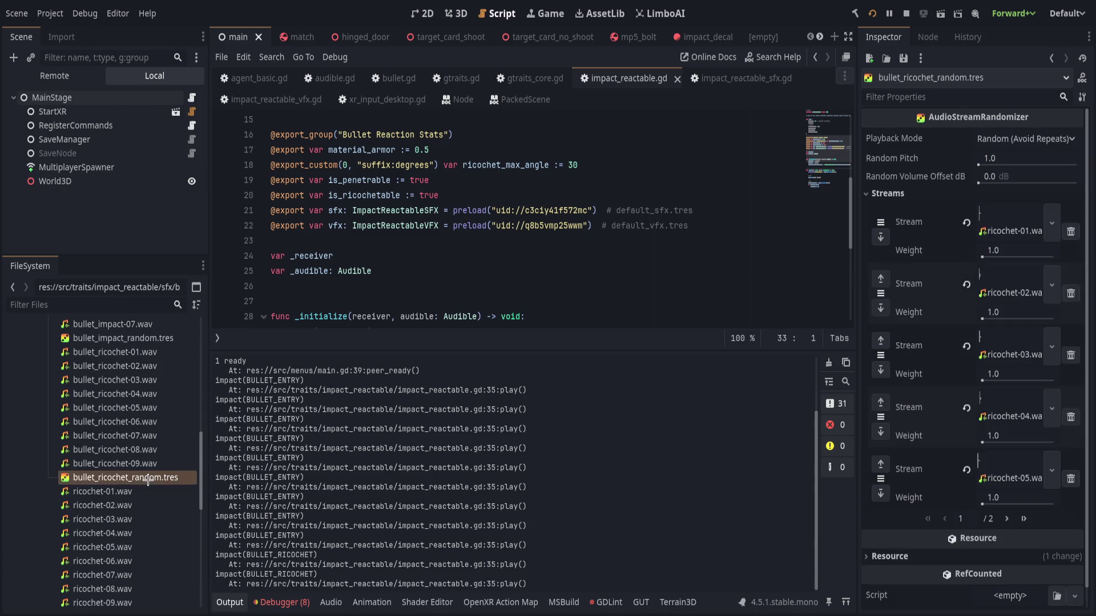
{"action": "scroll", "coordinate": [150, 502], "scroll_direction": "down", "scroll_amount": 4}
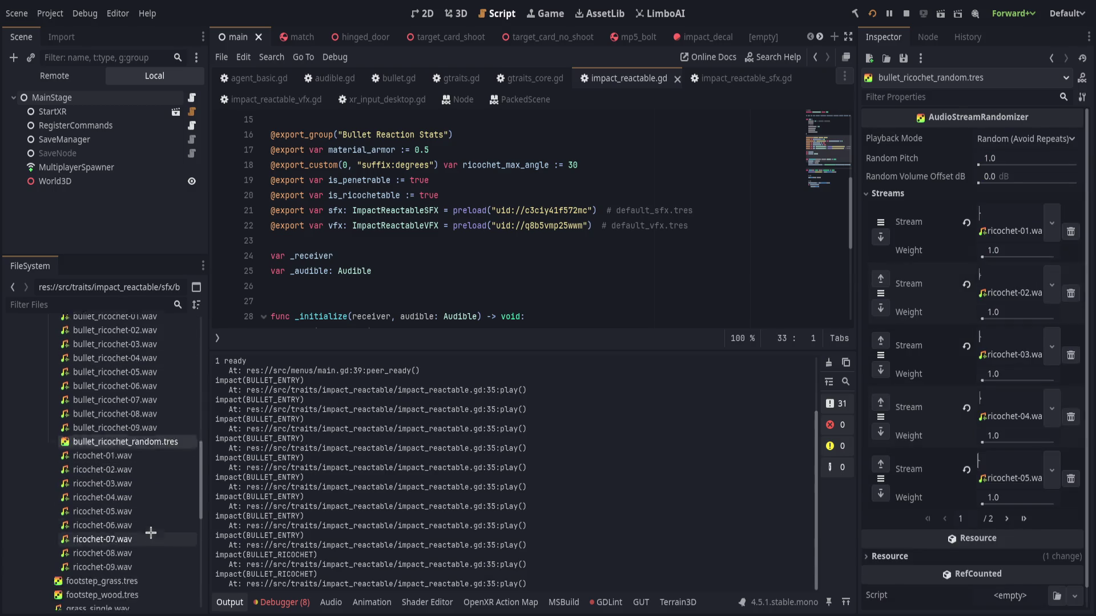
Select ricochet-01 through ricochet-09 and widen the Inspector to view their properties.
{"action": "left_click", "coordinate": [146, 466]}
{"action": "scroll", "coordinate": [147, 465], "scroll_direction": "up", "scroll_amount": 2}
{"action": "left_click", "coordinate": [103, 420], "text": "shift"}
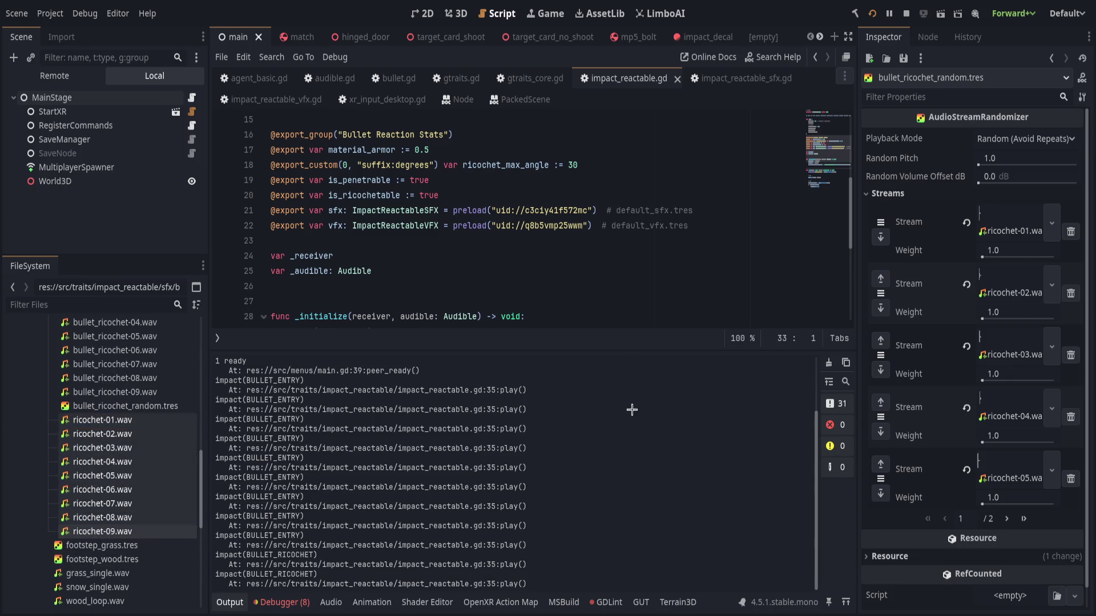
{"action": "scroll", "coordinate": [911, 377], "scroll_direction": "down", "scroll_amount": 1}
{"action": "left_click_drag", "start_coordinate": [859, 314], "coordinate": [418, 354]}
{"action": "scroll", "coordinate": [125, 402], "scroll_direction": "up", "scroll_amount": 5}
{"action": "scroll", "coordinate": [125, 401], "scroll_direction": "down", "scroll_amount": 4}
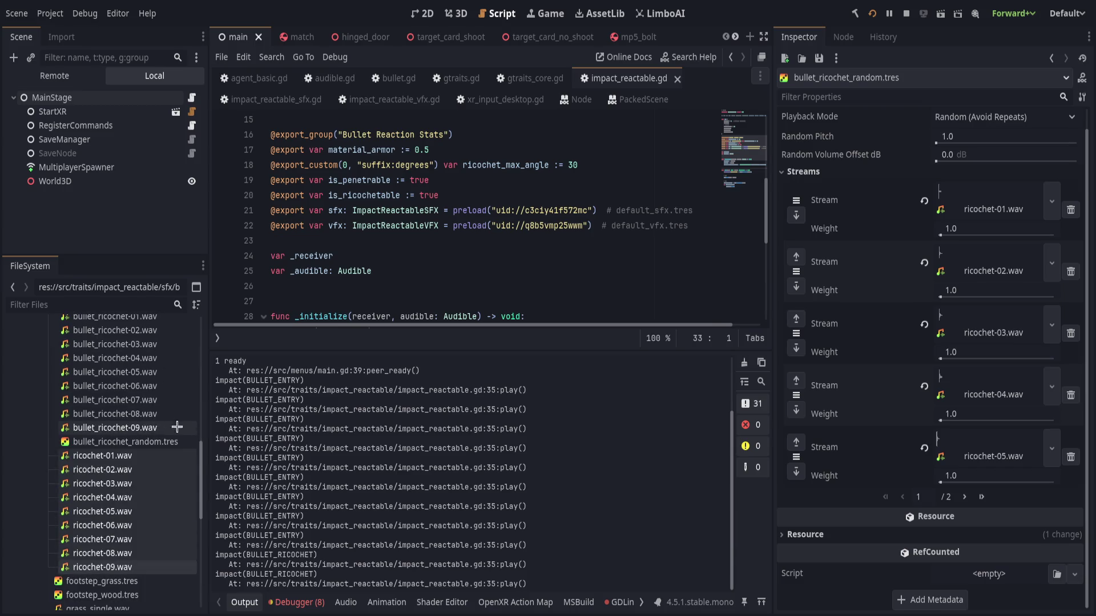
{"action": "scroll", "coordinate": [146, 473], "scroll_direction": "up", "scroll_amount": 4}
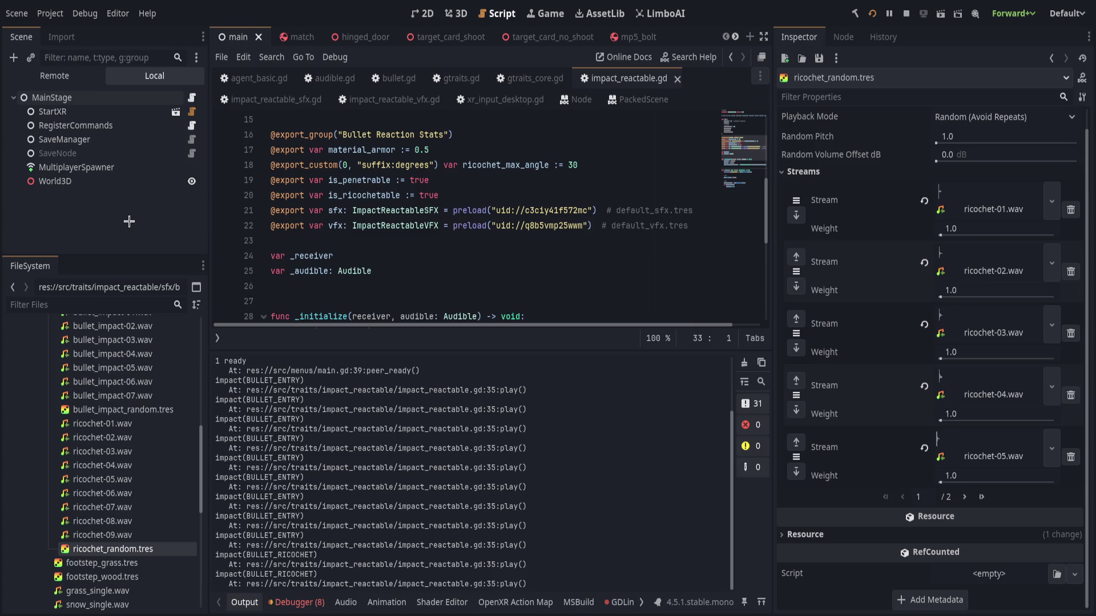
Preview the ricochet-01.wav sound in the Inspector, then select ricochet-02.wav.
{"action": "left_click", "coordinate": [103, 423]}
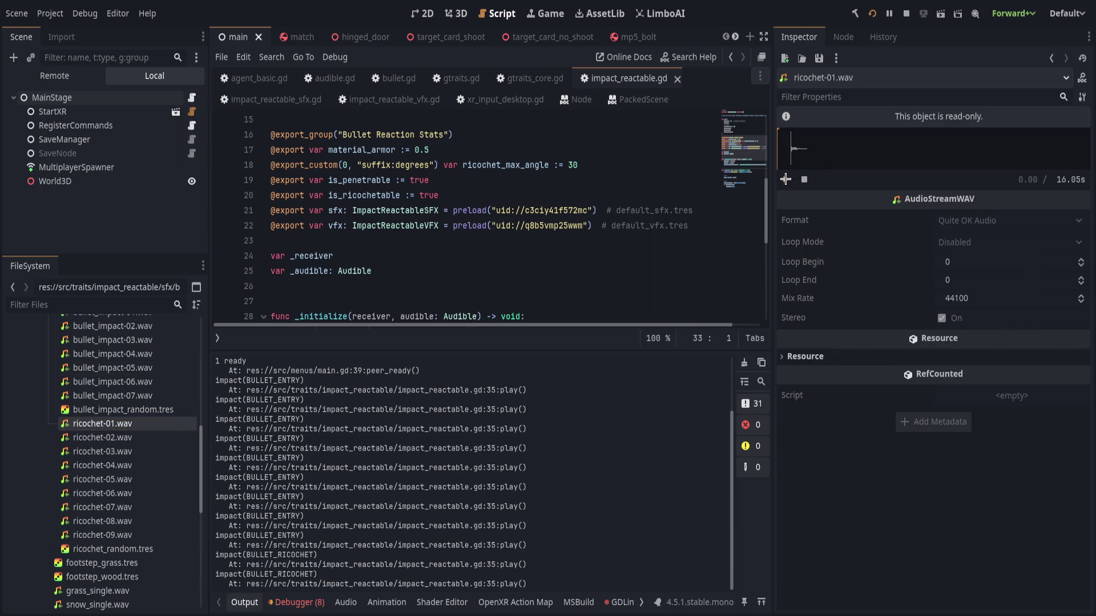
{"action": "left_click", "coordinate": [785, 179]}
{"action": "left_click", "coordinate": [119, 438]}
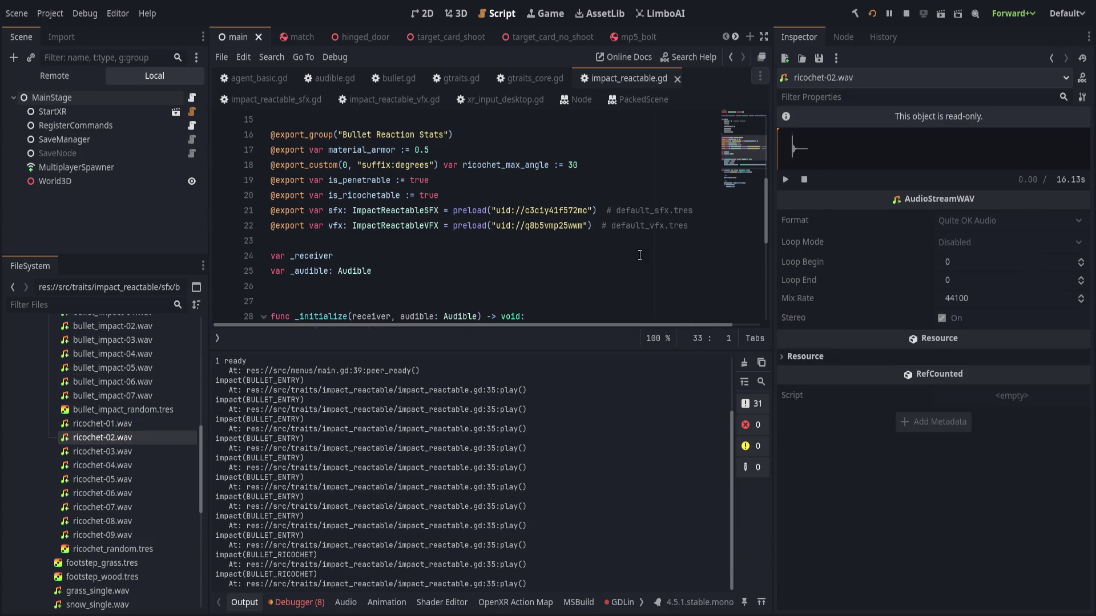
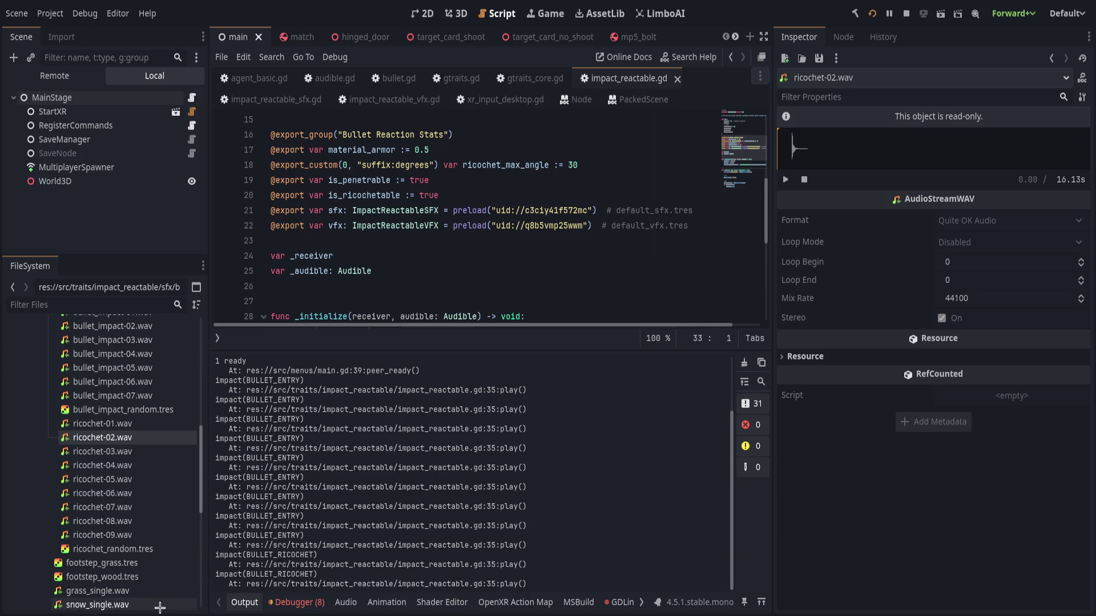
Preview the ricochet-02.wav sound, then show bullet_impact_random.tres in the Inspector.
{"action": "left_click", "coordinate": [138, 439]}
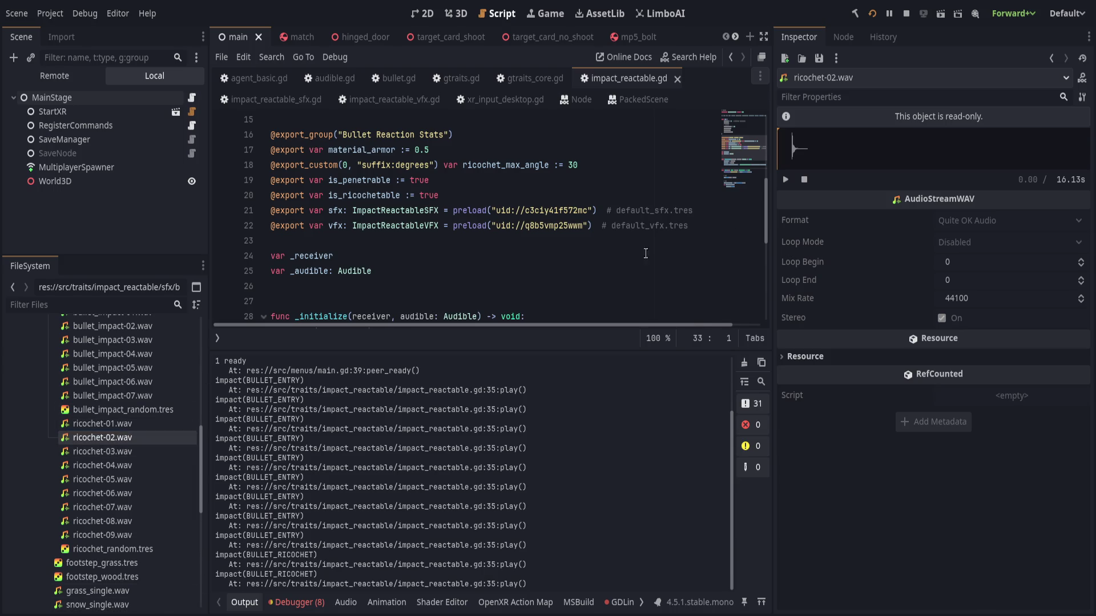
{"action": "left_click", "coordinate": [785, 180]}
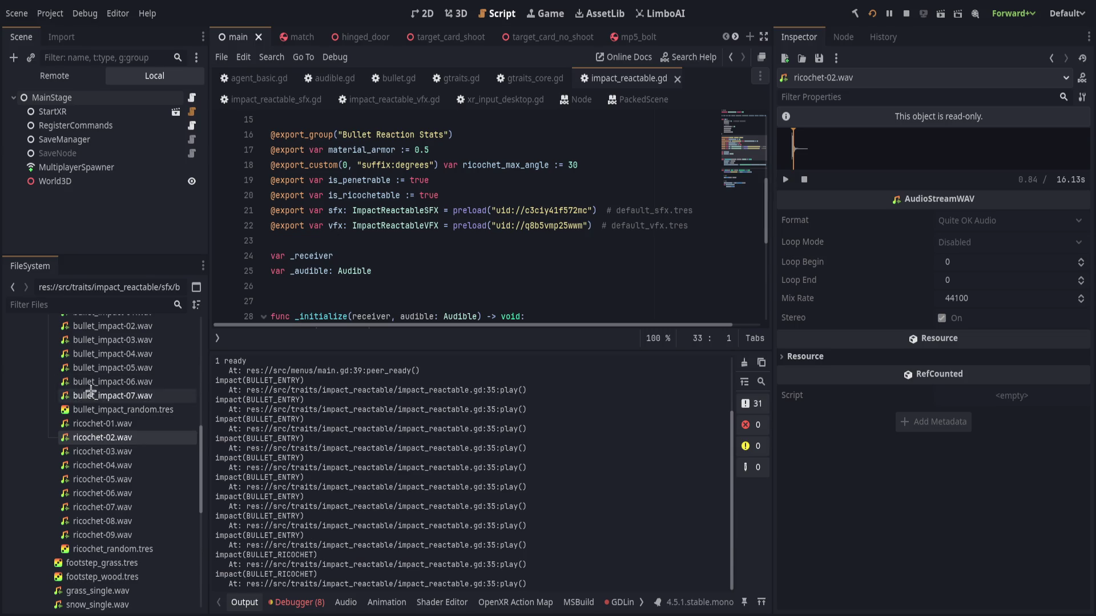
{"action": "left_click", "coordinate": [122, 406]}
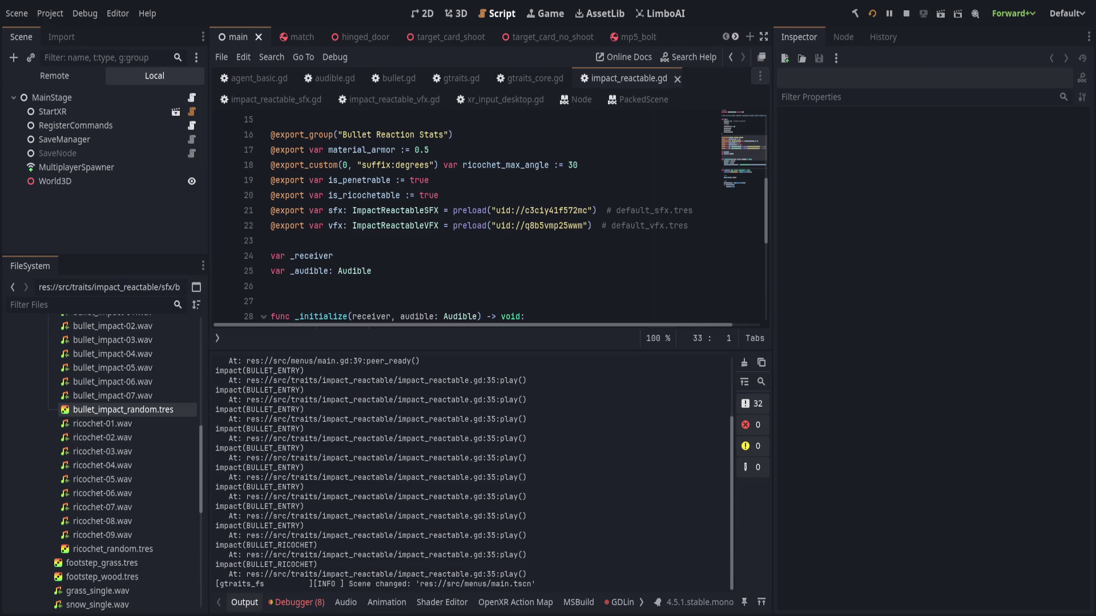
Inspect ricochet-01, -02 and -09 WAVs, ricochet_random.tres streams, then ricochet-05.wav's audio details.
{"action": "left_click", "coordinate": [131, 425]}
{"action": "left_click", "coordinate": [131, 437]}
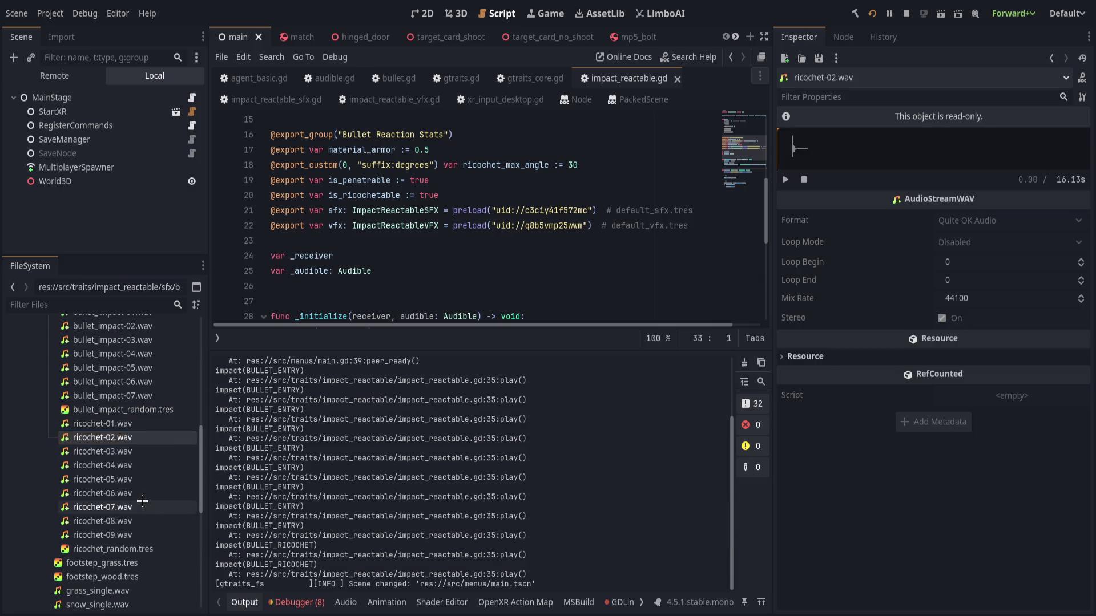
{"action": "left_click", "coordinate": [123, 501]}
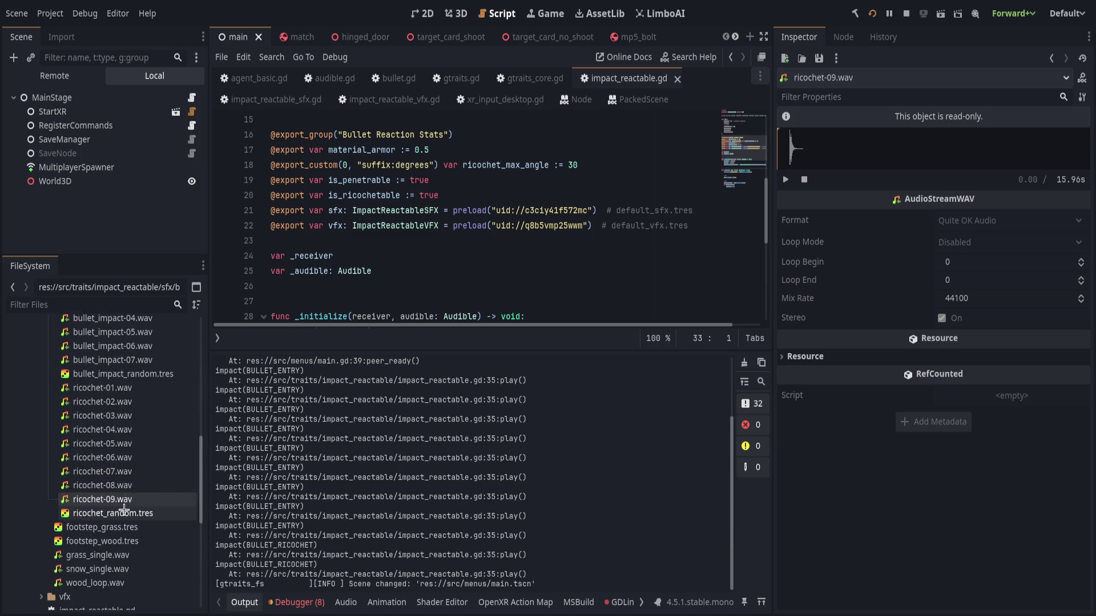
{"action": "left_click", "coordinate": [122, 513]}
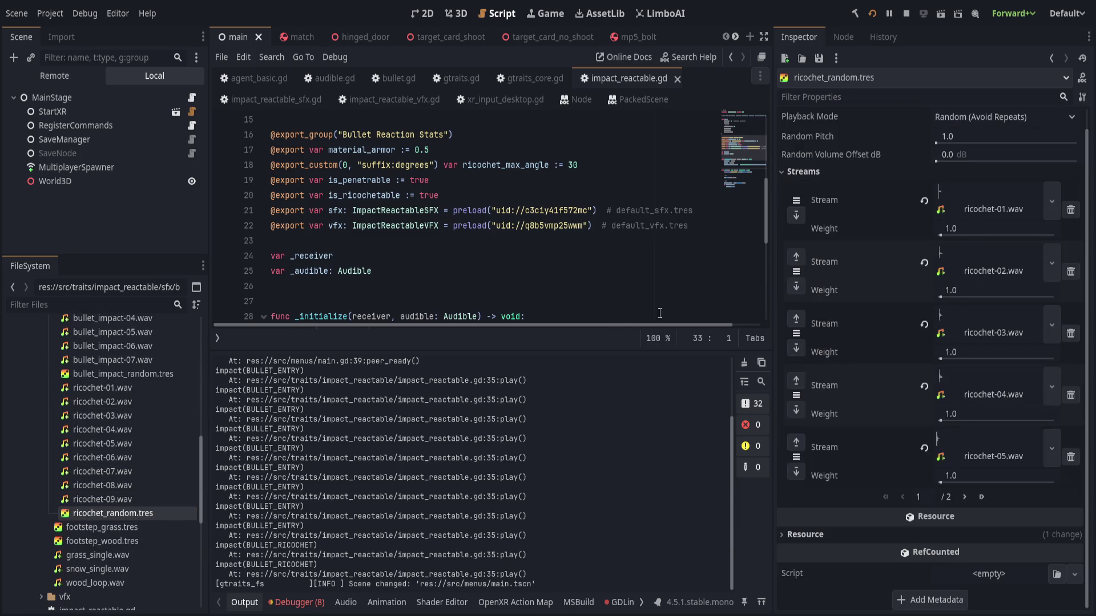
{"action": "left_click", "coordinate": [102, 442]}
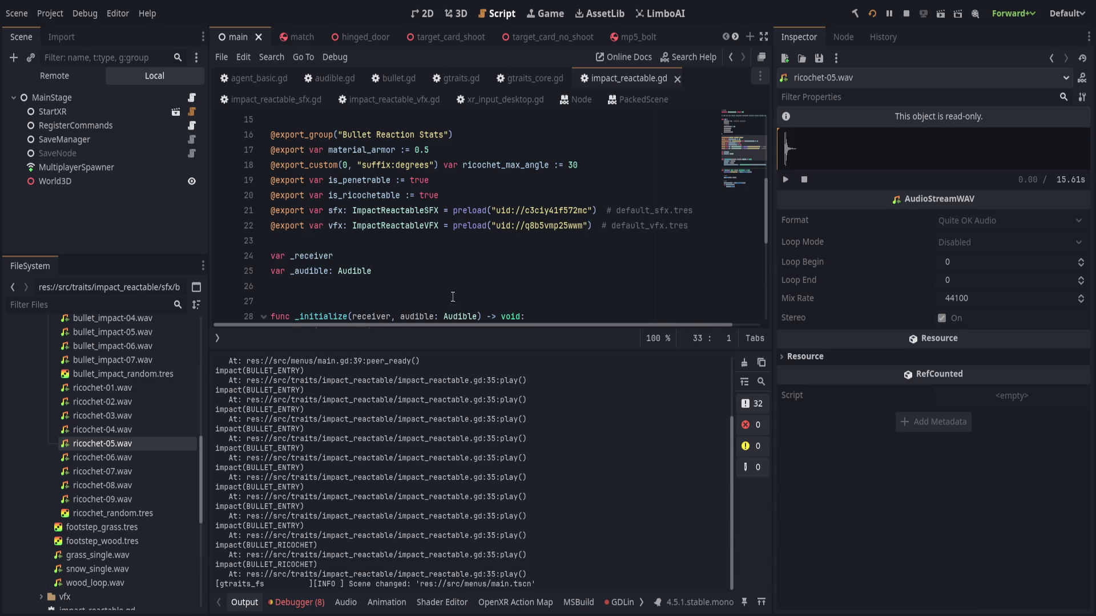
Audition ricochet-02.wav, then play, pause and replay ricochet-01.wav in the Inspector preview.
{"action": "left_click", "coordinate": [162, 415]}
{"action": "left_click", "coordinate": [166, 401]}
{"action": "left_click", "coordinate": [163, 387]}
{"action": "left_click", "coordinate": [786, 180]}
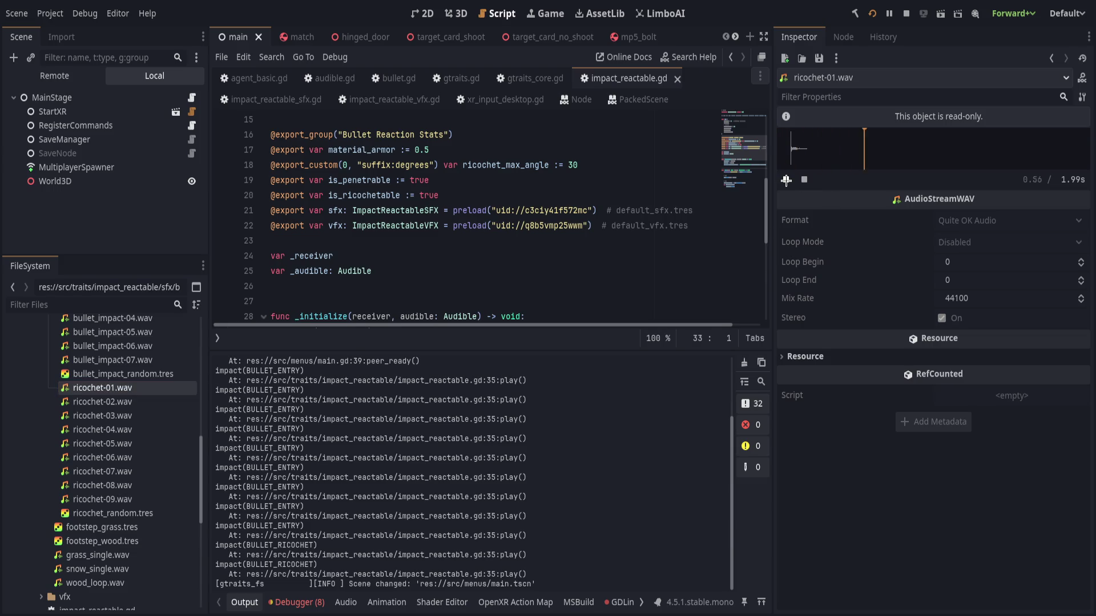
{"action": "left_click", "coordinate": [787, 179]}
{"action": "left_click", "coordinate": [788, 179]}
{"action": "left_click", "coordinate": [787, 179]}
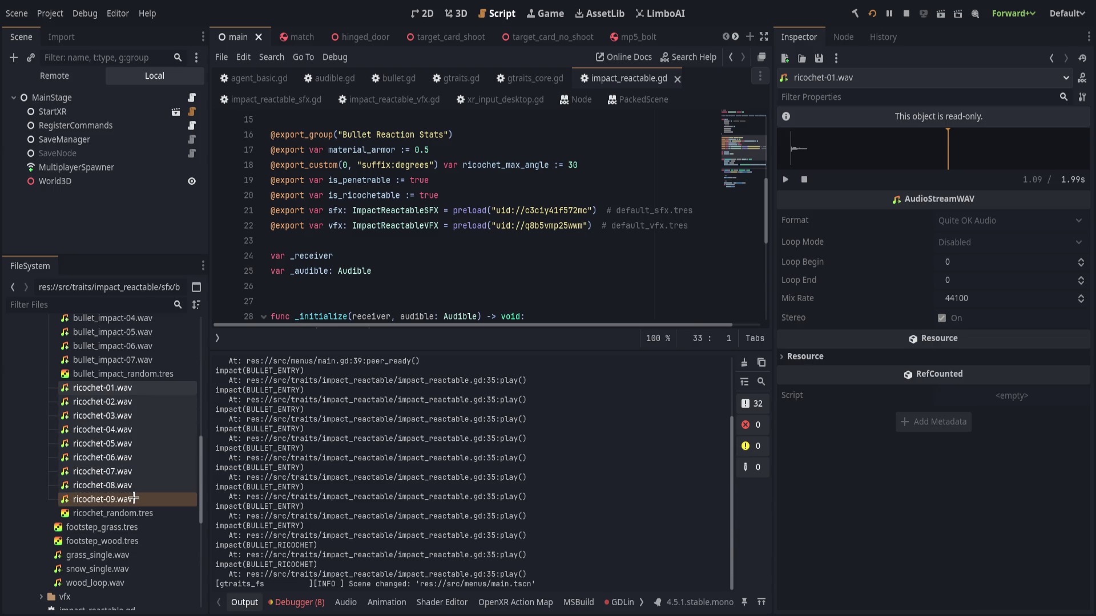
{"action": "scroll", "coordinate": [154, 420], "scroll_direction": "up", "scroll_amount": 3}
{"action": "scroll", "coordinate": [154, 419], "scroll_direction": "down", "scroll_amount": 2}
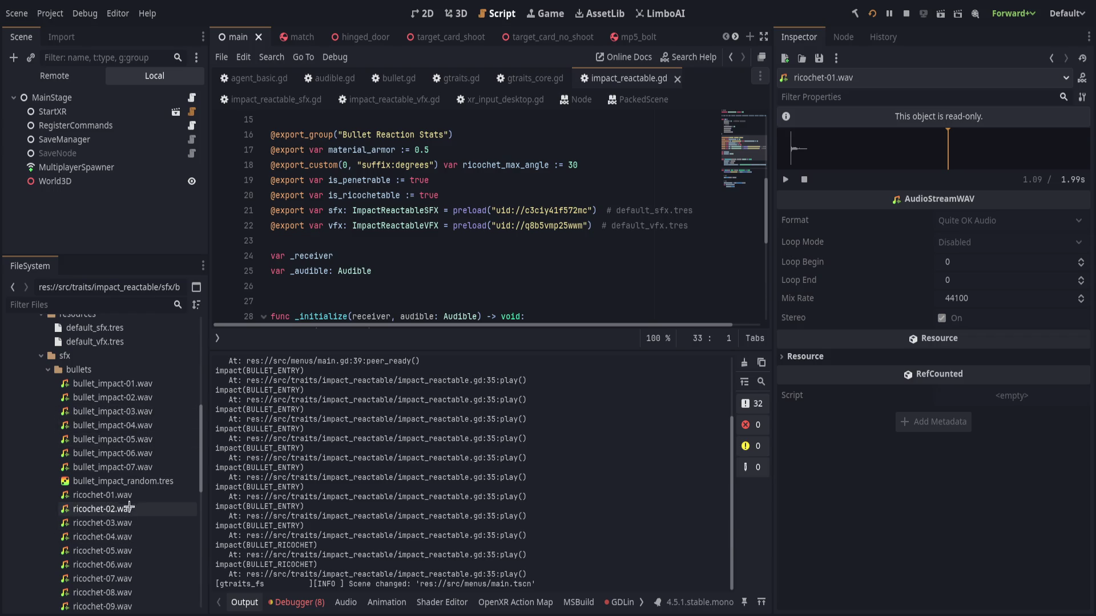
Select the 1.29 s ricochet-01.wav and play it twice in the Inspector preview.
{"action": "left_click", "coordinate": [132, 497]}
{"action": "left_click", "coordinate": [785, 180]}
{"action": "left_click", "coordinate": [785, 180]}
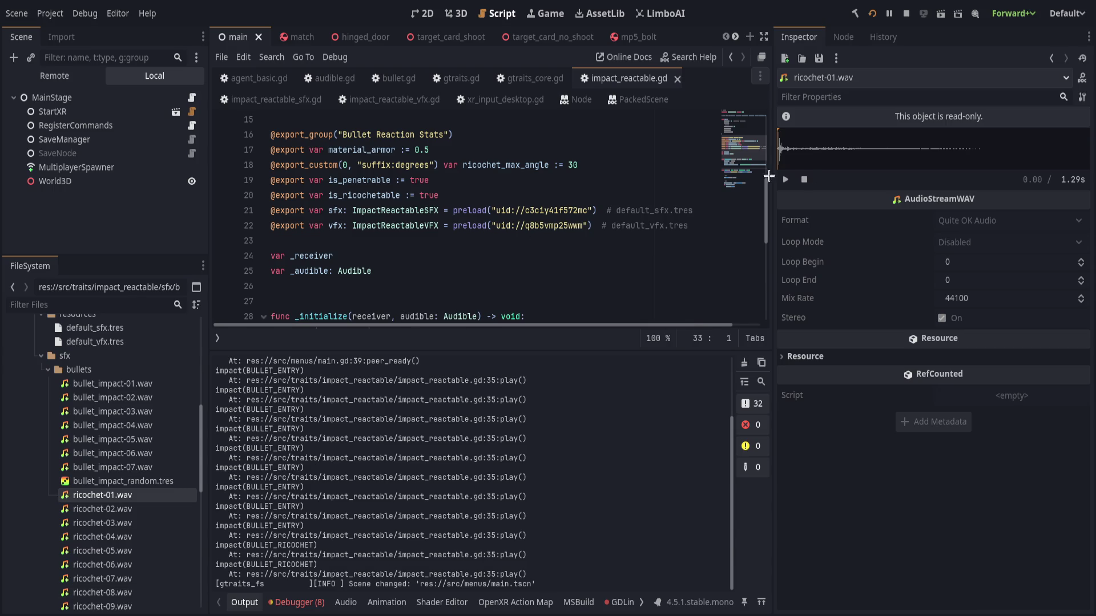
Replay ricochet-01.wav and preview ricochet-02.wav in the Inspector.
{"action": "left_click", "coordinate": [126, 507]}
{"action": "left_click", "coordinate": [134, 496]}
{"action": "left_click", "coordinate": [786, 179]}
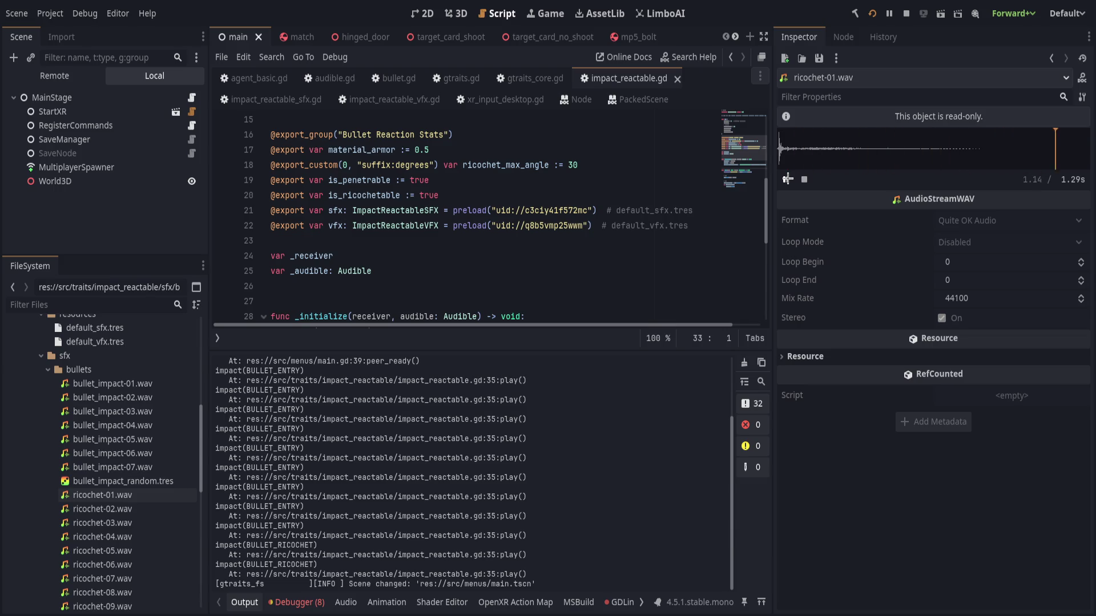
{"action": "left_click", "coordinate": [35, 509]}
{"action": "left_click", "coordinate": [788, 180]}
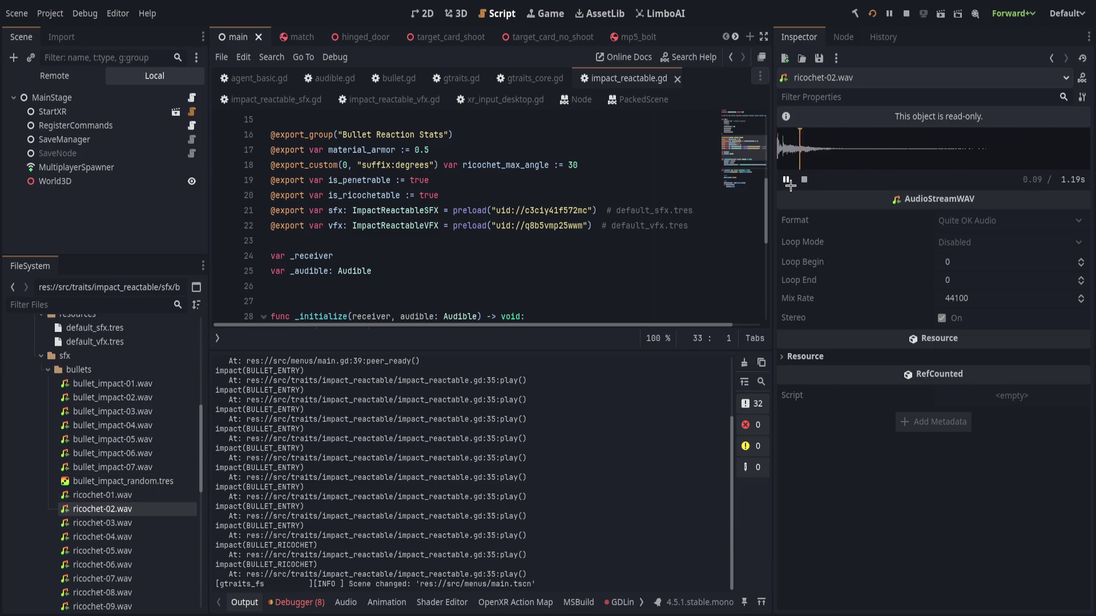
{"action": "scroll", "coordinate": [136, 461], "scroll_direction": "down", "scroll_amount": 5}
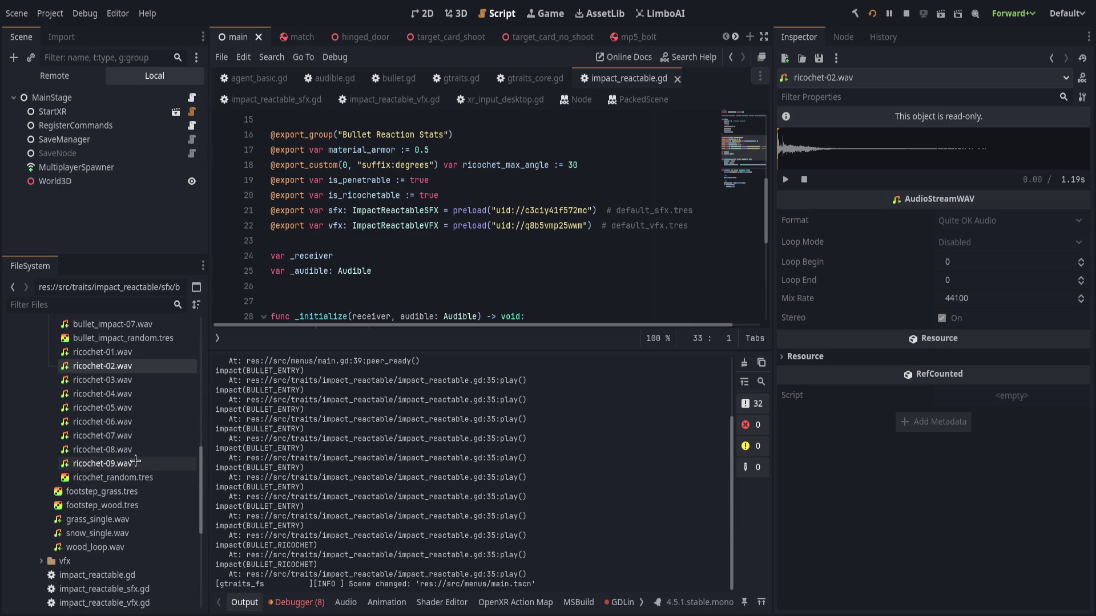
Open ricochet_random.tres and delete all of its old WAV streams.
{"action": "left_click", "coordinate": [136, 477]}
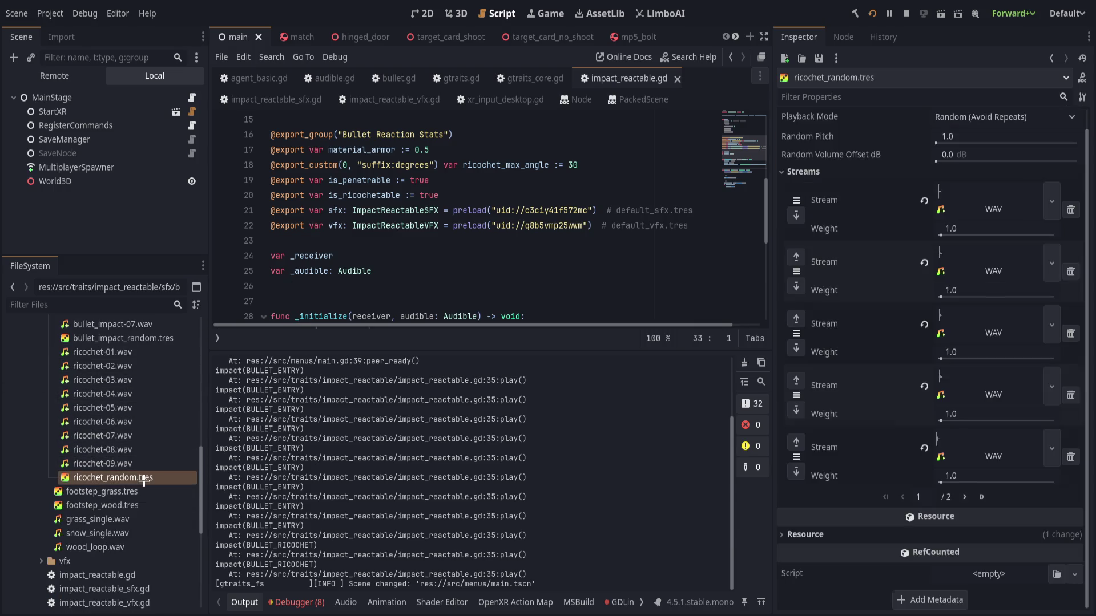
{"action": "left_click", "coordinate": [925, 198]}
{"action": "triple_click", "coordinate": [1073, 225]}
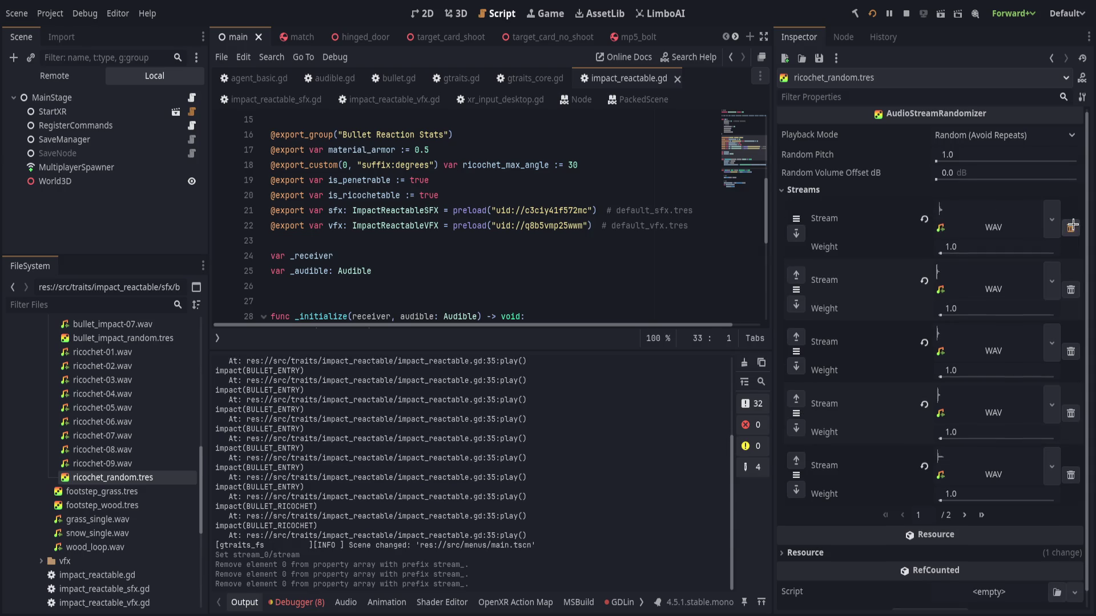
{"action": "left_click", "coordinate": [1073, 224]}
{"action": "left_click", "coordinate": [1073, 225]}
{"action": "left_click", "coordinate": [1073, 224]}
{"action": "left_click", "coordinate": [1073, 224]}
{"action": "left_click", "coordinate": [1077, 230]}
{"action": "left_click", "coordinate": [1077, 230]}
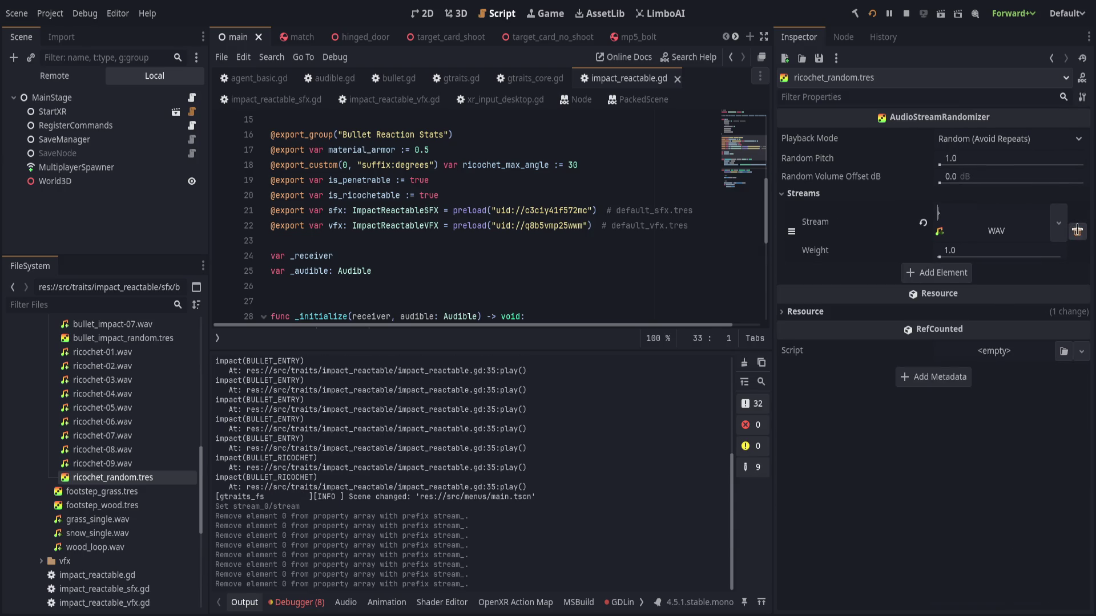
{"action": "left_click", "coordinate": [939, 208]}
Add empty stream slots until five exist, then move the FileSystem dock beside the Inspector.
{"action": "left_click", "coordinate": [937, 255]}
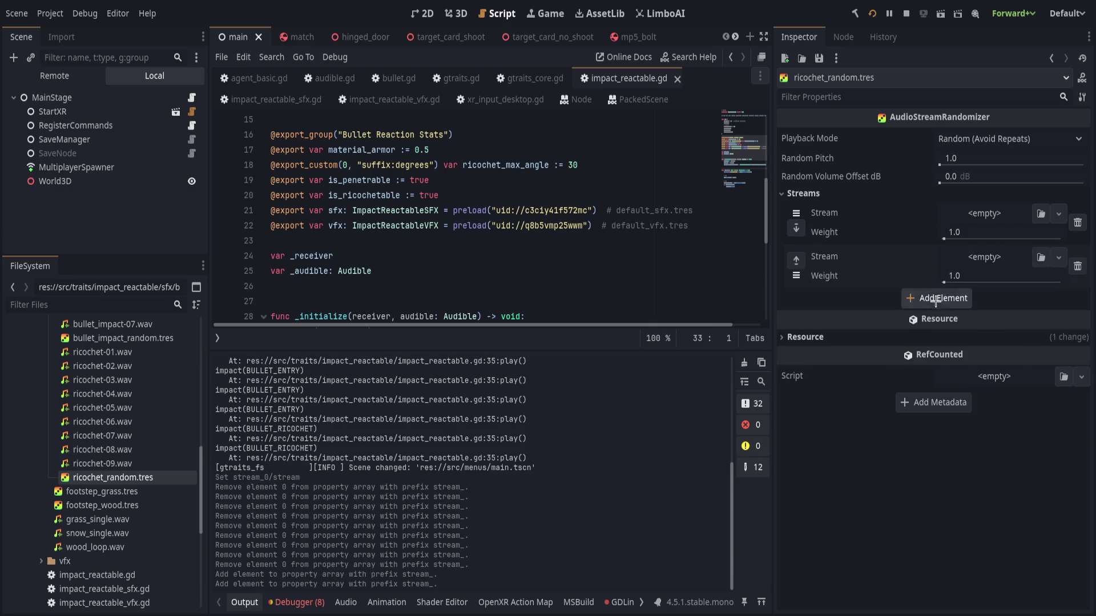
{"action": "left_click", "coordinate": [937, 298]}
{"action": "left_click", "coordinate": [937, 350]}
{"action": "left_click", "coordinate": [937, 402]}
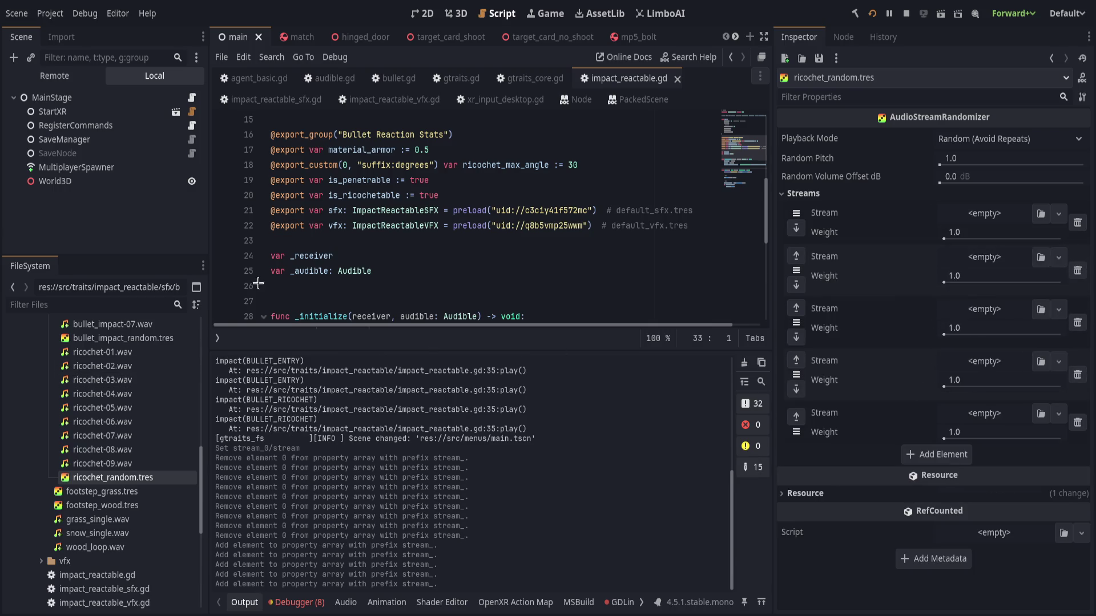
{"action": "mouse_move", "coordinate": [40, 272]}
{"action": "left_mouse_down"}
{"action": "mouse_move", "coordinate": [793, 299]}
{"action": "mouse_move", "coordinate": [806, 233]}
{"action": "mouse_move", "coordinate": [953, 34]}
{"action": "mouse_move", "coordinate": [870, 61]}
{"action": "mouse_move", "coordinate": [939, 23]}
{"action": "mouse_move", "coordinate": [933, 37]}
{"action": "left_mouse_up"}
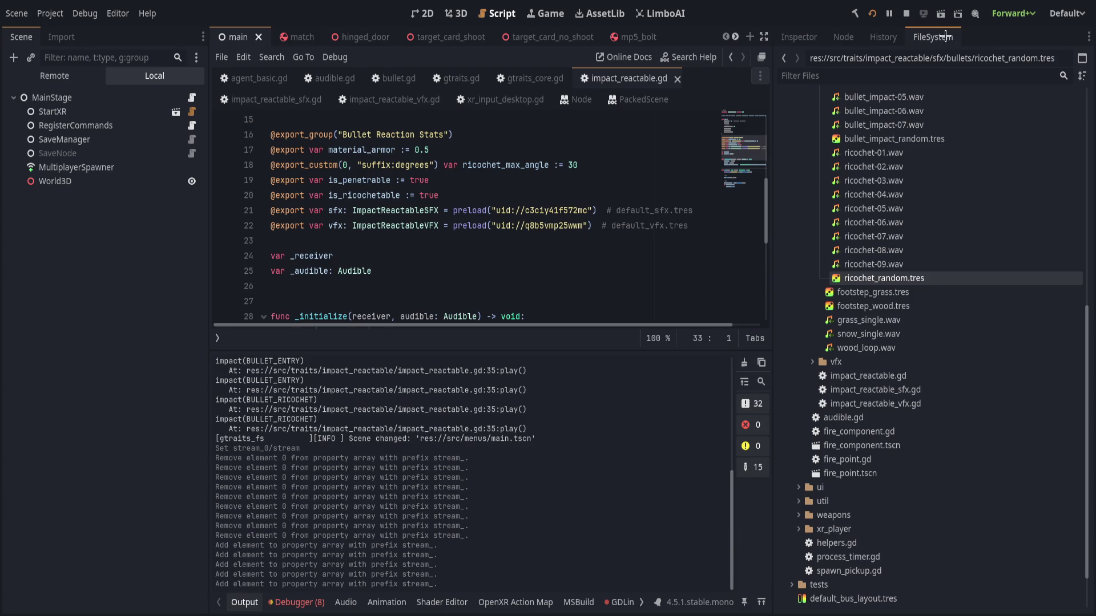
Dock FileSystem under the Inspector and drag ricochet-01 through ricochet-05 into the five slots.
{"action": "left_click_drag", "start_coordinate": [1019, 66], "coordinate": [1021, 103]}
{"action": "left_click", "coordinate": [862, 270]}
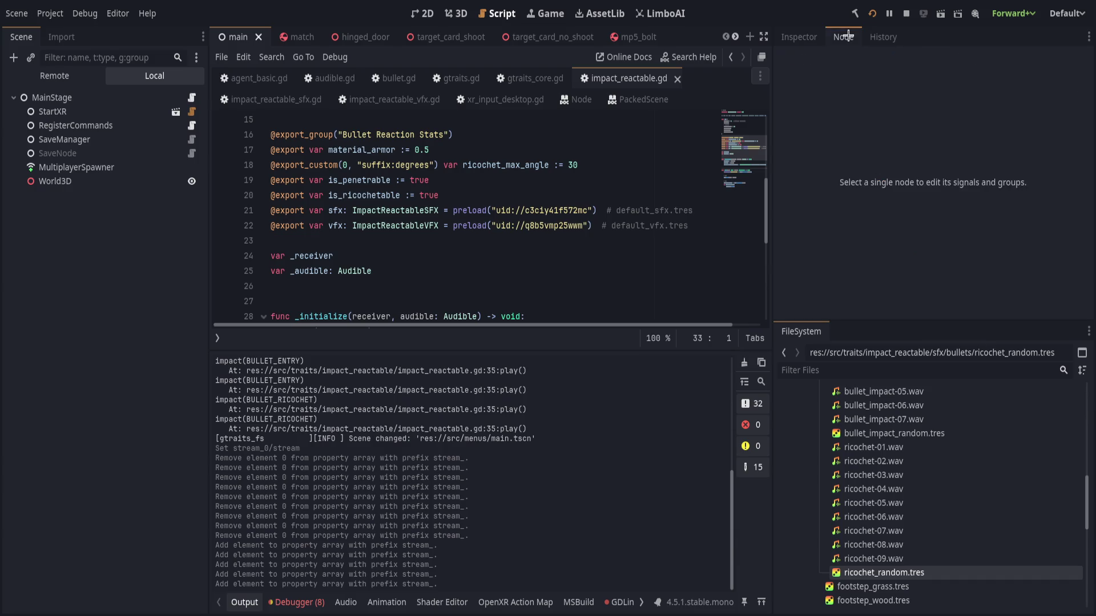
{"action": "scroll", "coordinate": [868, 271], "scroll_direction": "down", "scroll_amount": 3}
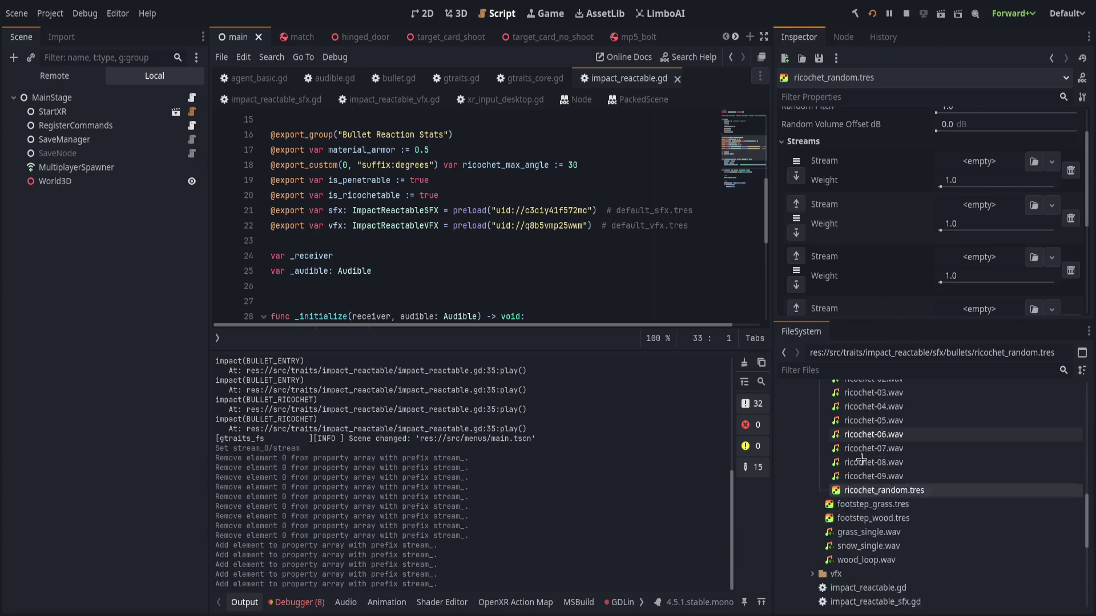
{"action": "mouse_move", "coordinate": [882, 321]}
{"action": "left_mouse_down"}
{"action": "mouse_move", "coordinate": [882, 450]}
{"action": "mouse_move", "coordinate": [885, 384]}
{"action": "left_mouse_up"}
{"action": "mouse_move", "coordinate": [873, 463]}
{"action": "left_mouse_down"}
{"action": "mouse_move", "coordinate": [993, 308]}
{"action": "mouse_move", "coordinate": [990, 165]}
{"action": "left_mouse_up"}
{"action": "left_click_drag", "start_coordinate": [901, 476], "coordinate": [954, 207]}
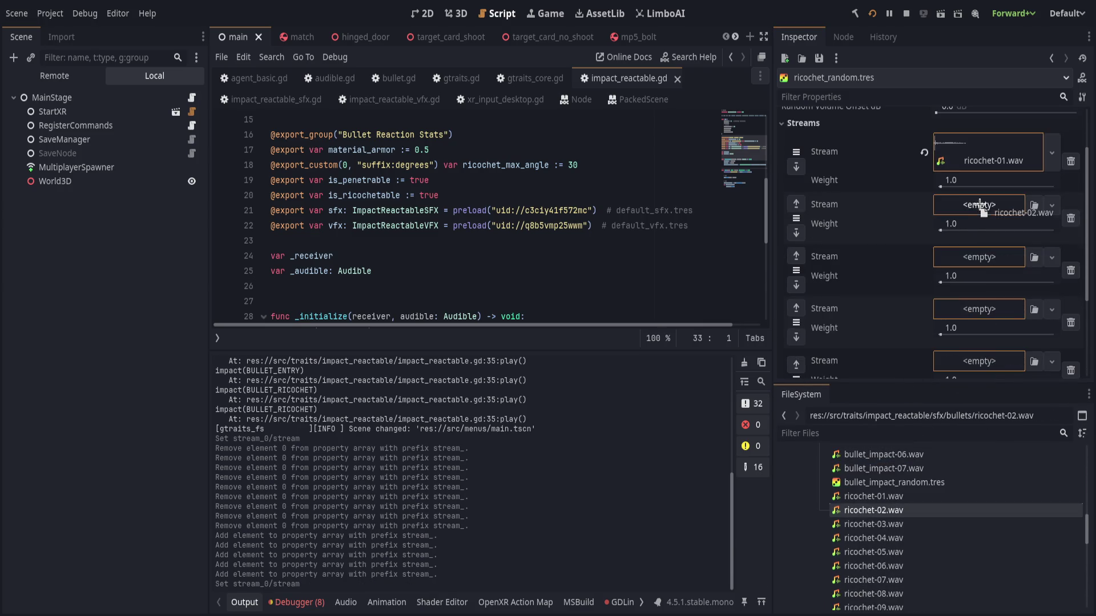
{"action": "left_click_drag", "start_coordinate": [899, 516], "coordinate": [970, 254]}
{"action": "left_click_drag", "start_coordinate": [874, 553], "coordinate": [979, 308]}
{"action": "mouse_move", "coordinate": [873, 579]}
{"action": "left_mouse_down"}
{"action": "mouse_move", "coordinate": [890, 570]}
{"action": "mouse_move", "coordinate": [981, 362]}
{"action": "mouse_move", "coordinate": [921, 321]}
{"action": "left_mouse_up"}
Add four more stream slots and fill them with ricochet-06.wav through ricochet-09.wav.
{"action": "left_click", "coordinate": [914, 280]}
{"action": "left_click", "coordinate": [925, 258]}
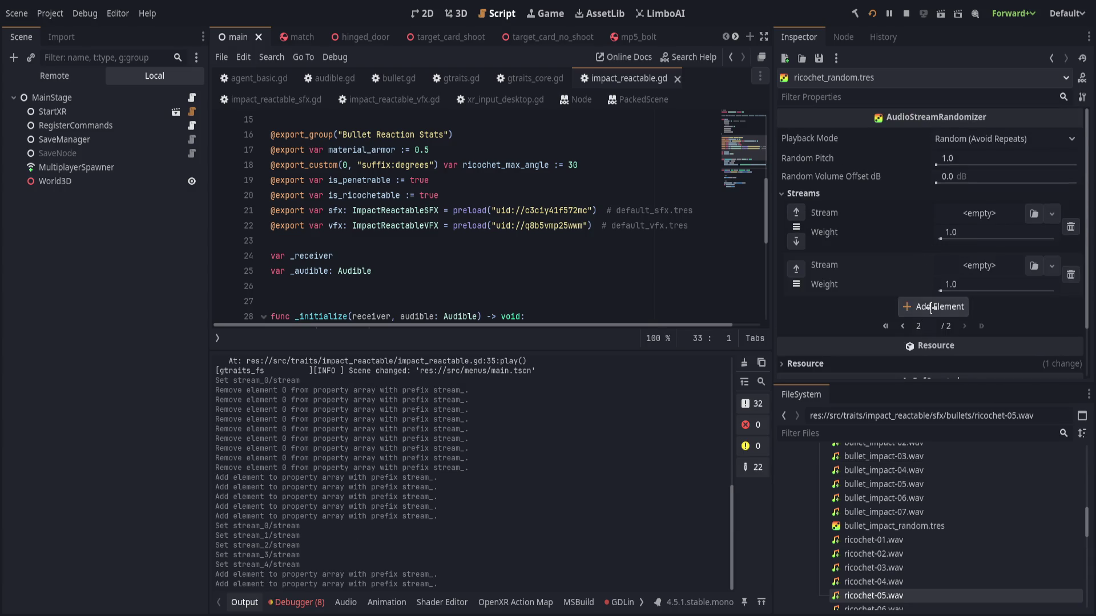
{"action": "left_click", "coordinate": [930, 309]}
{"action": "left_click", "coordinate": [936, 360]}
{"action": "scroll", "coordinate": [886, 509], "scroll_direction": "down", "scroll_amount": 1}
{"action": "scroll", "coordinate": [887, 509], "scroll_direction": "down", "scroll_amount": 1}
{"action": "mouse_move", "coordinate": [873, 550]}
{"action": "left_mouse_down"}
{"action": "mouse_move", "coordinate": [1015, 208]}
{"action": "mouse_move", "coordinate": [993, 216]}
{"action": "mouse_move", "coordinate": [879, 551]}
{"action": "mouse_move", "coordinate": [999, 251]}
{"action": "mouse_move", "coordinate": [993, 274]}
{"action": "left_mouse_up"}
{"action": "left_click_drag", "start_coordinate": [899, 576], "coordinate": [970, 325]}
{"action": "mouse_move", "coordinate": [873, 588]}
{"action": "left_mouse_down"}
{"action": "mouse_move", "coordinate": [960, 403]}
{"action": "mouse_move", "coordinate": [969, 347]}
{"action": "left_mouse_up"}
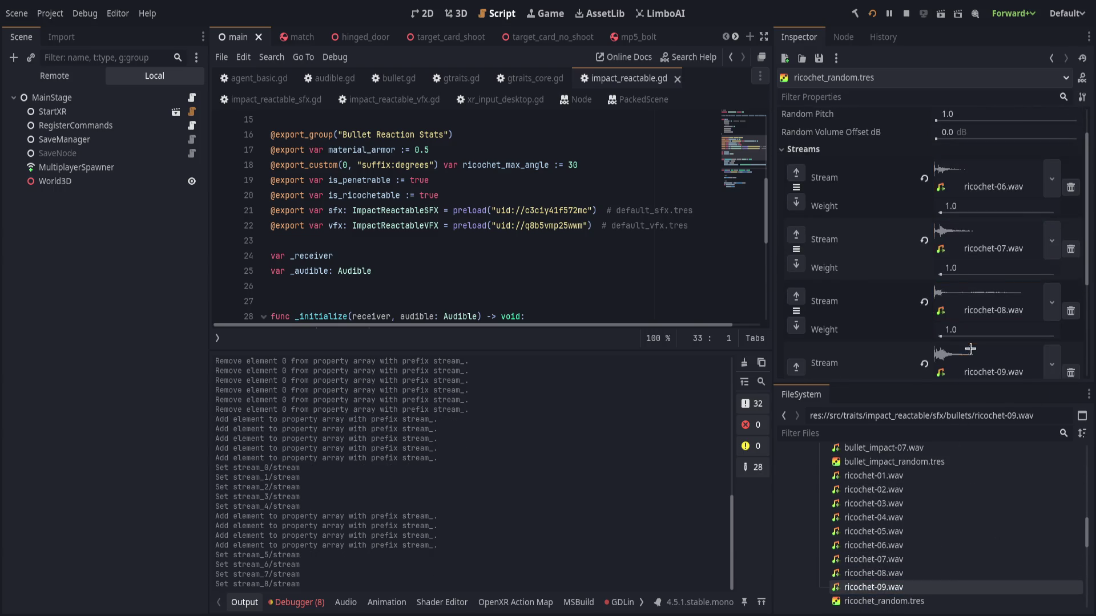
{"action": "mouse_move", "coordinate": [799, 394]}
{"action": "left_mouse_down"}
{"action": "mouse_move", "coordinate": [421, 313]}
{"action": "mouse_move", "coordinate": [86, 38]}
{"action": "mouse_move", "coordinate": [163, 84]}
{"action": "mouse_move", "coordinate": [128, 91]}
{"action": "mouse_move", "coordinate": [131, 365]}
{"action": "left_mouse_up"}
{"action": "left_click_drag", "start_coordinate": [102, 255], "coordinate": [115, 342]}
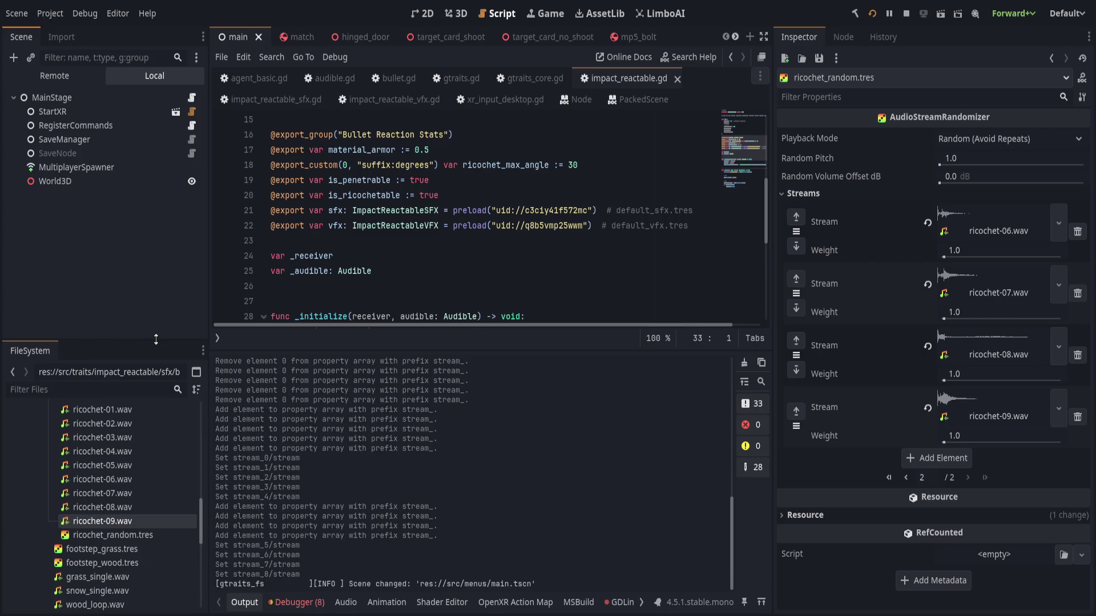
Collapse the sfx folder, widen the script editor, inspect default_sfx.tres, and run the project.
{"action": "scroll", "coordinate": [46, 449], "scroll_direction": "up", "scroll_amount": 5}
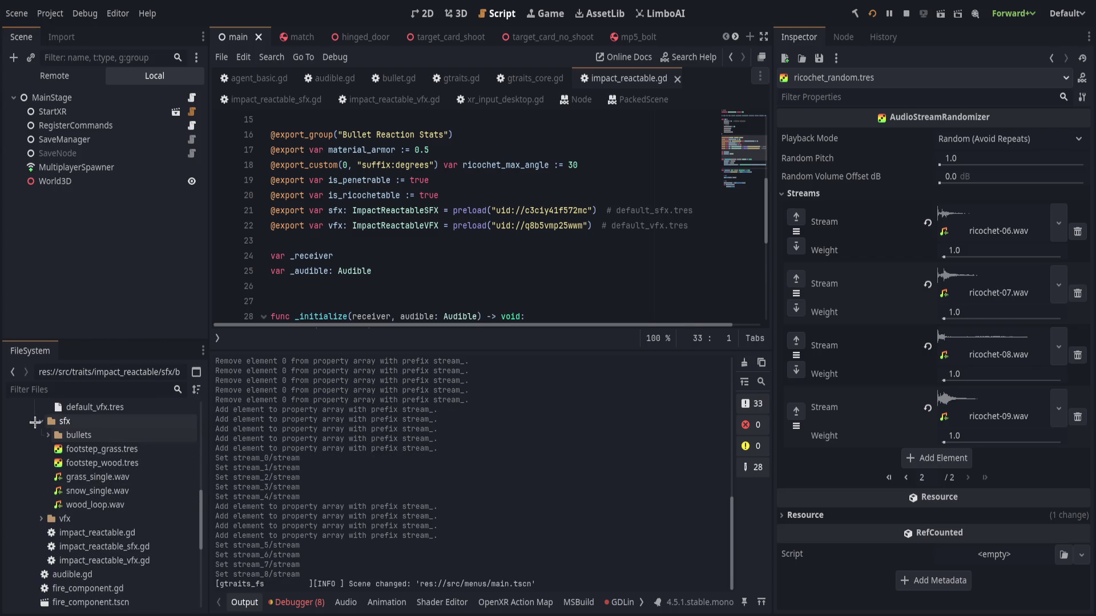
{"action": "left_click", "coordinate": [41, 421]}
{"action": "left_click_drag", "start_coordinate": [770, 337], "coordinate": [899, 338]}
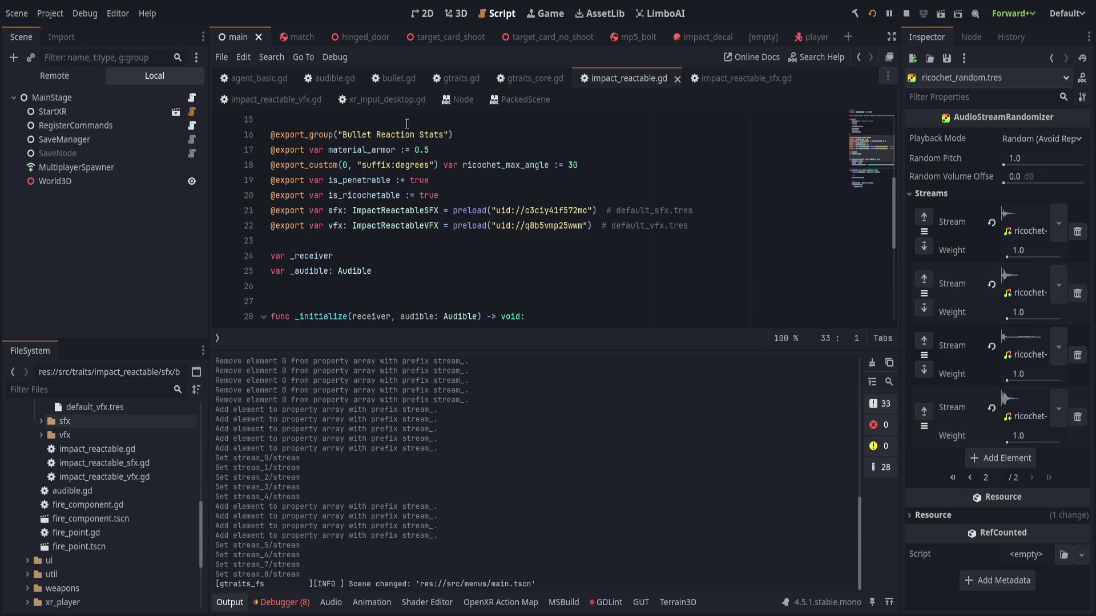
{"action": "scroll", "coordinate": [103, 453], "scroll_direction": "up", "scroll_amount": 4}
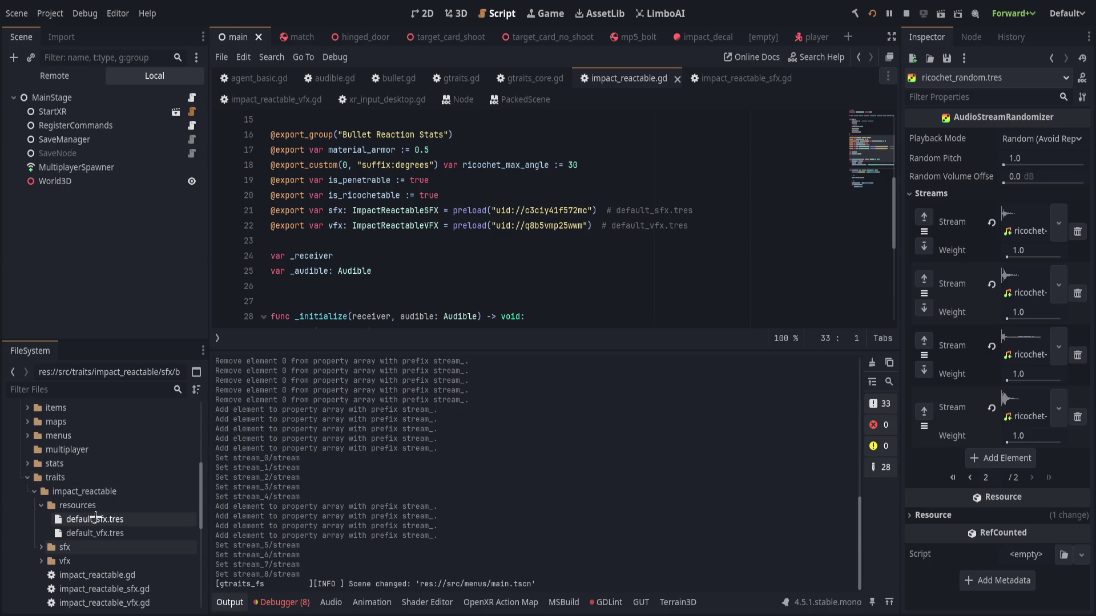
{"action": "left_click", "coordinate": [157, 519]}
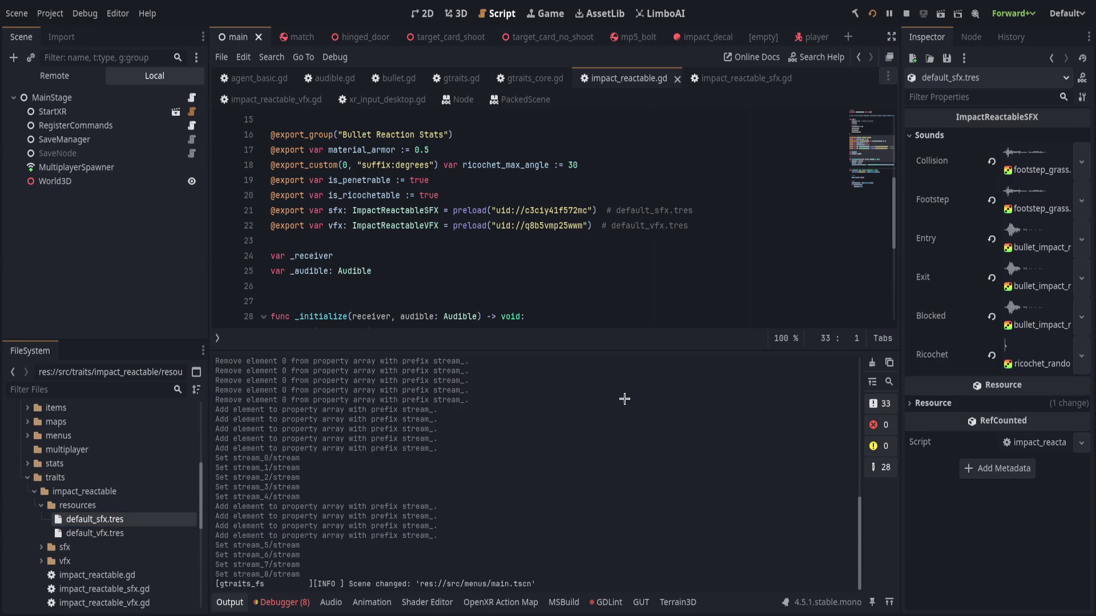
{"action": "left_click", "coordinate": [873, 13]}
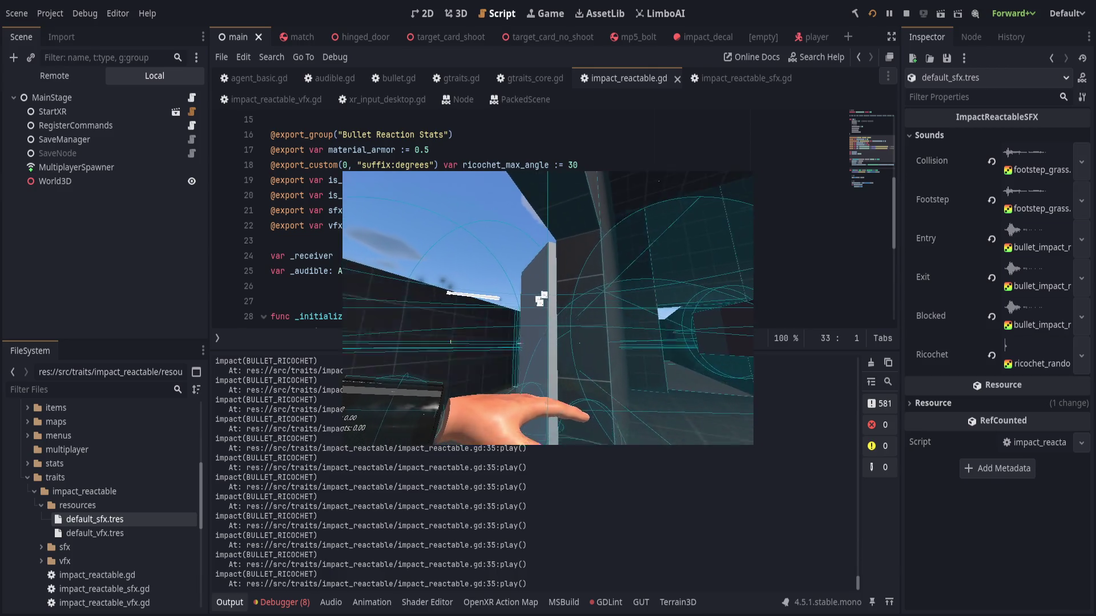
Stop the running game to end the debugging session.
{"action": "left_click", "coordinate": [905, 13]}
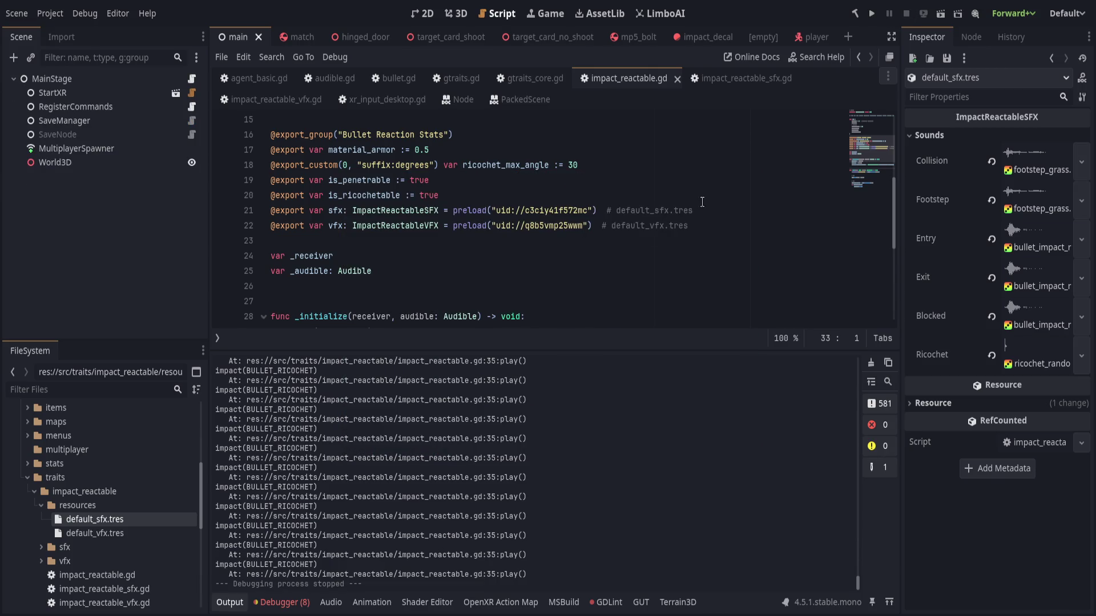
Review the last session's debugger errors, collapse the debugger, and select the impact_reactable folder.
{"action": "left_click", "coordinate": [589, 260]}
{"action": "left_click", "coordinate": [283, 602]}
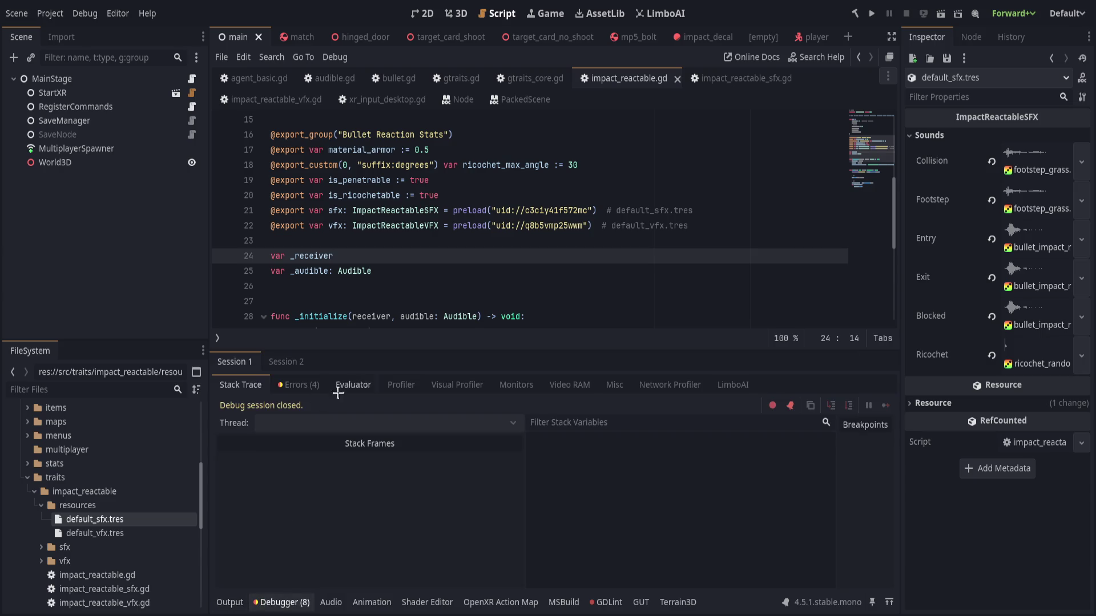
{"action": "left_click", "coordinate": [298, 385]}
{"action": "left_click", "coordinate": [289, 602]}
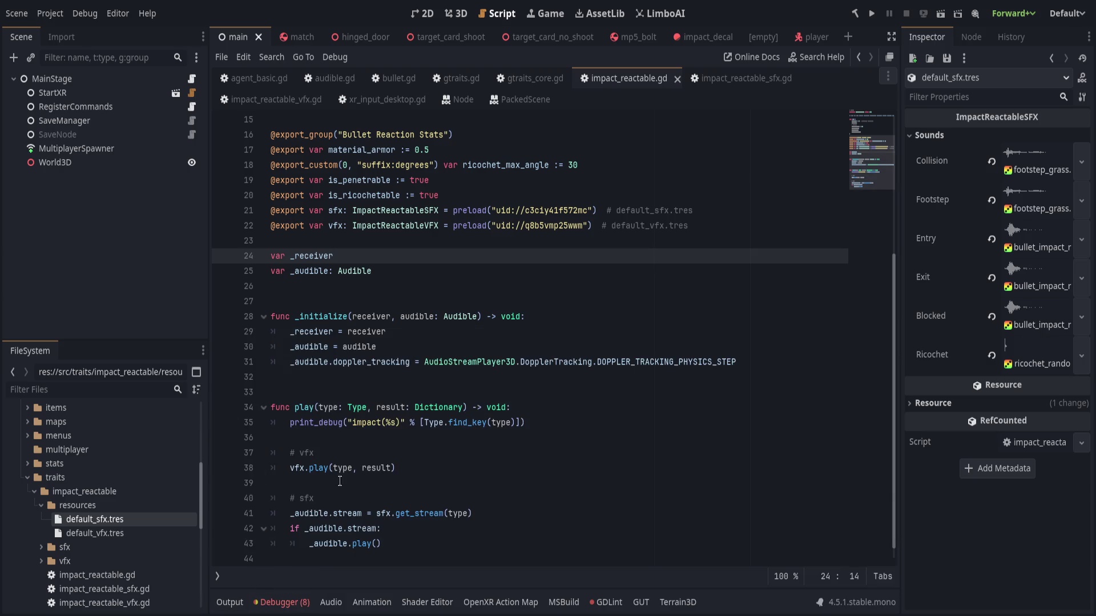
{"action": "left_click", "coordinate": [494, 379]}
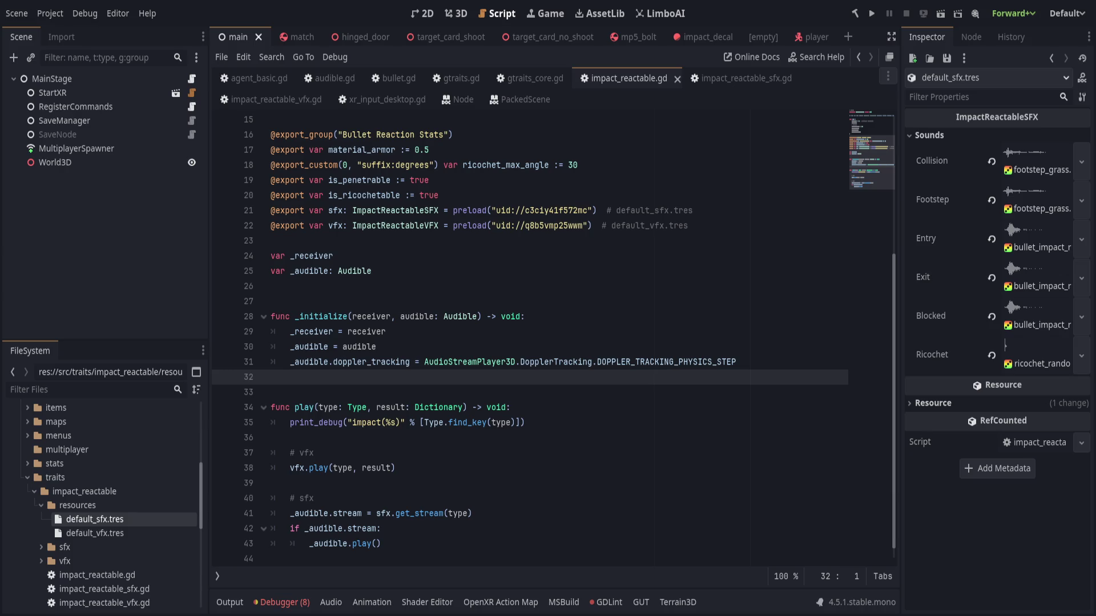
{"action": "left_click", "coordinate": [85, 492]}
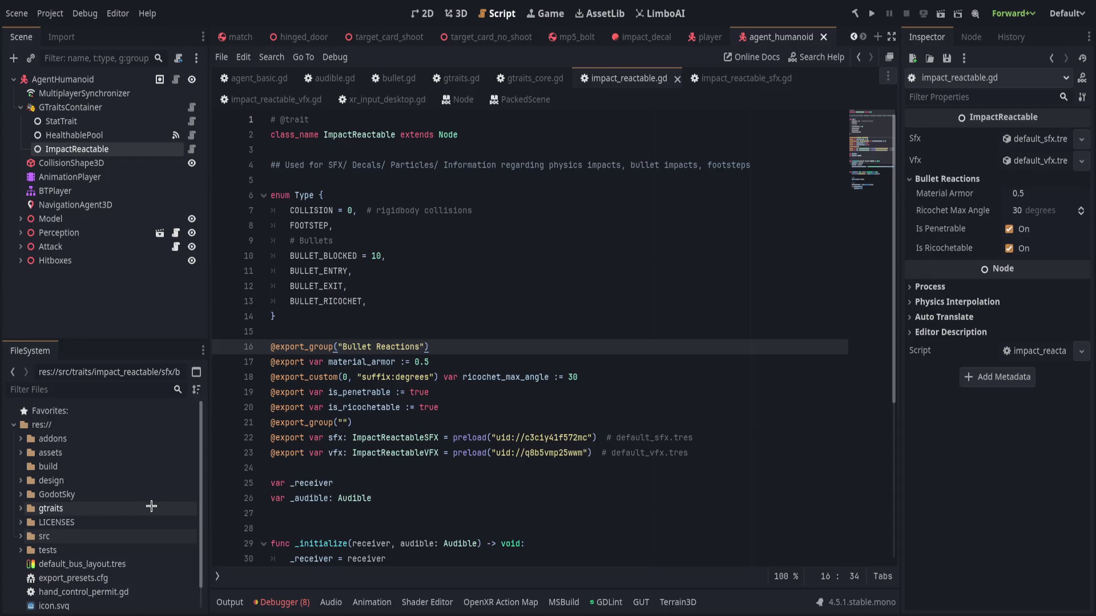
{"action": "scroll", "coordinate": [126, 501], "scroll_direction": "down", "scroll_amount": 1}
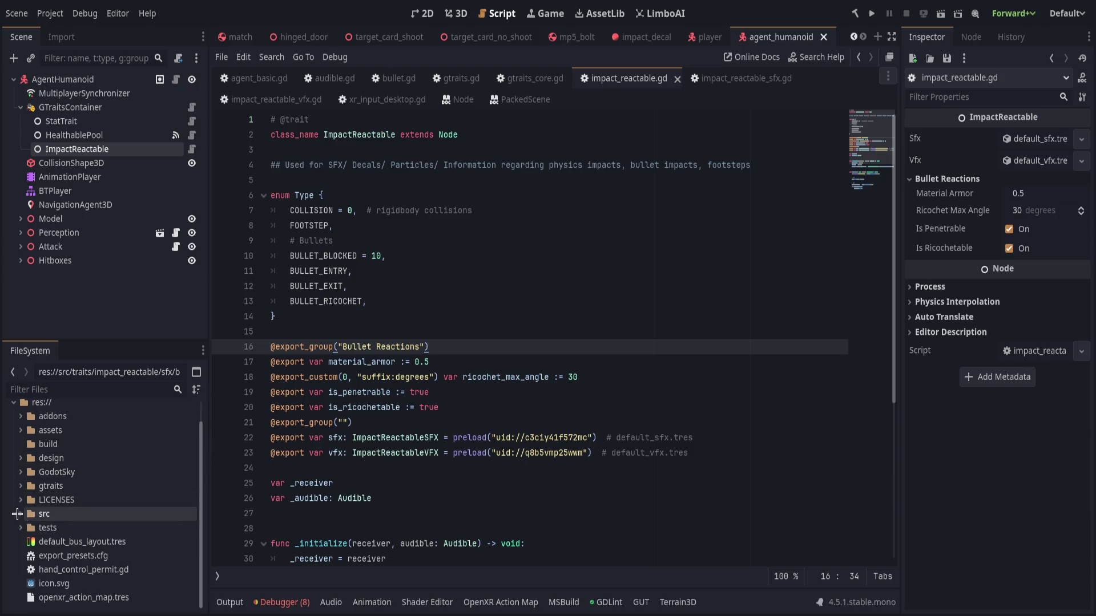
Expand src, traits, impact_reactable and resources folders, briefly peeking into vfx and sfx.
{"action": "left_click", "coordinate": [21, 513]}
{"action": "scroll", "coordinate": [26, 513], "scroll_direction": "down", "scroll_amount": 4}
{"action": "left_click", "coordinate": [27, 553]}
{"action": "scroll", "coordinate": [57, 513], "scroll_direction": "down", "scroll_amount": 4}
{"action": "left_click", "coordinate": [34, 466]}
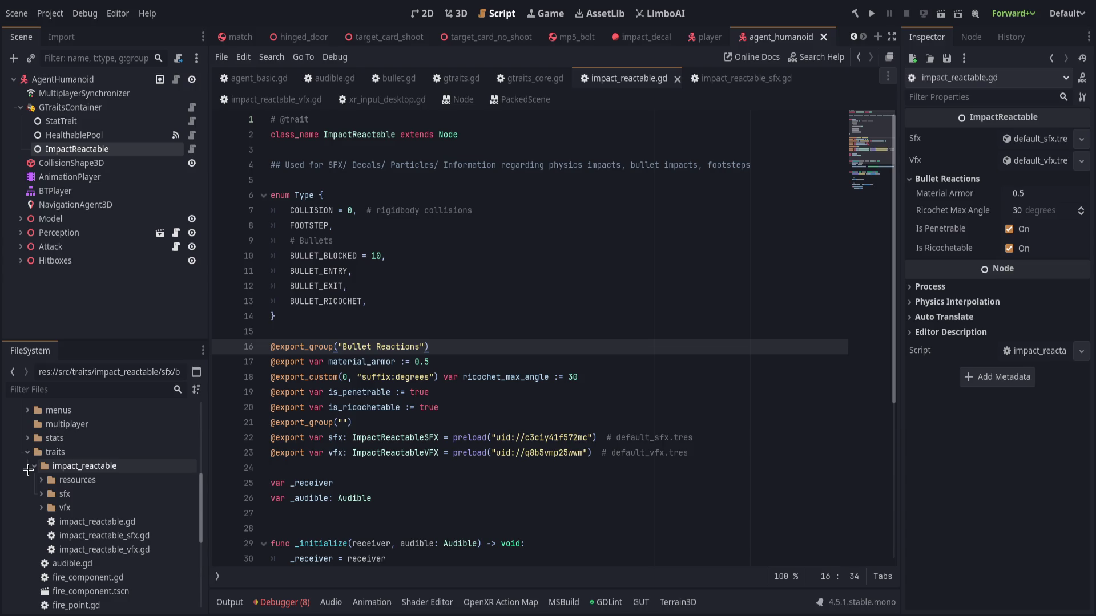
{"action": "left_click", "coordinate": [41, 481]}
{"action": "left_click", "coordinate": [130, 482]}
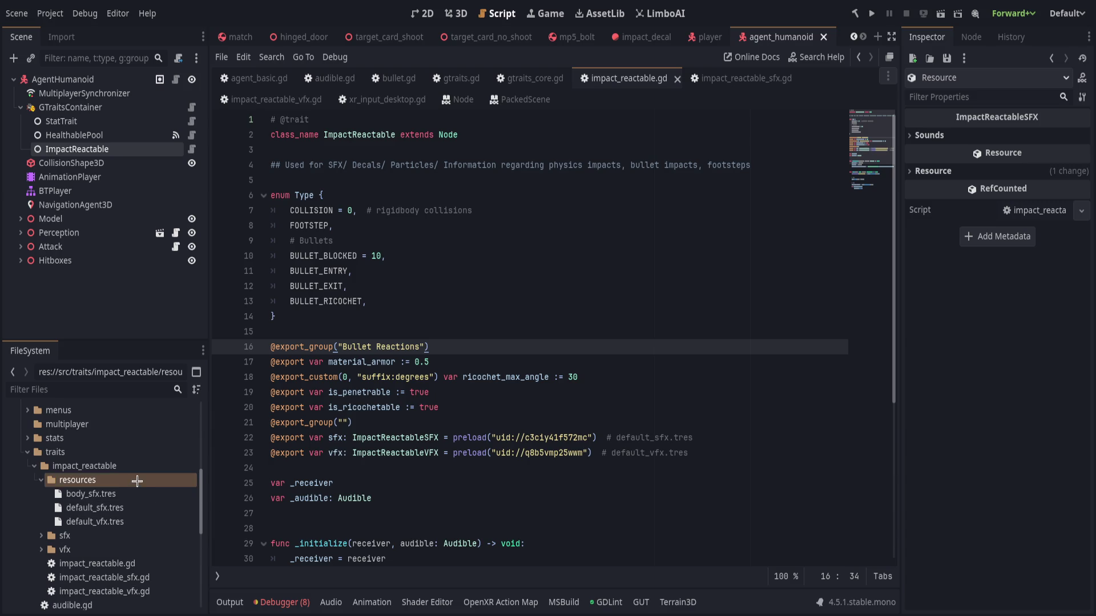
{"action": "scroll", "coordinate": [46, 496], "scroll_direction": "down", "scroll_amount": 2}
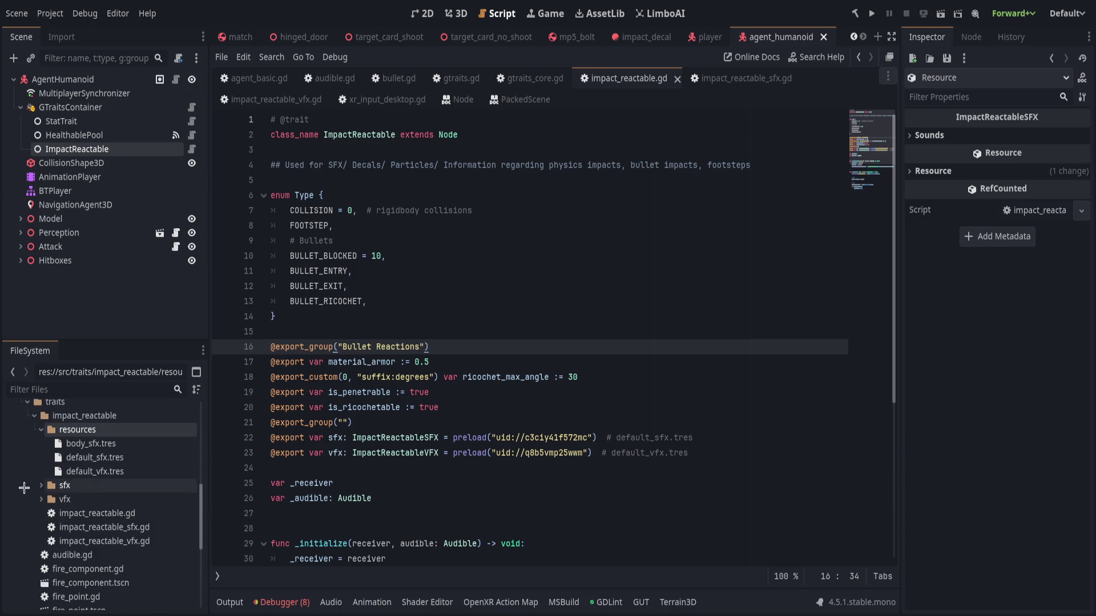
{"action": "left_click", "coordinate": [42, 494]}
{"action": "left_click", "coordinate": [41, 494]}
{"action": "left_click", "coordinate": [39, 485]}
{"action": "left_click", "coordinate": [39, 485]}
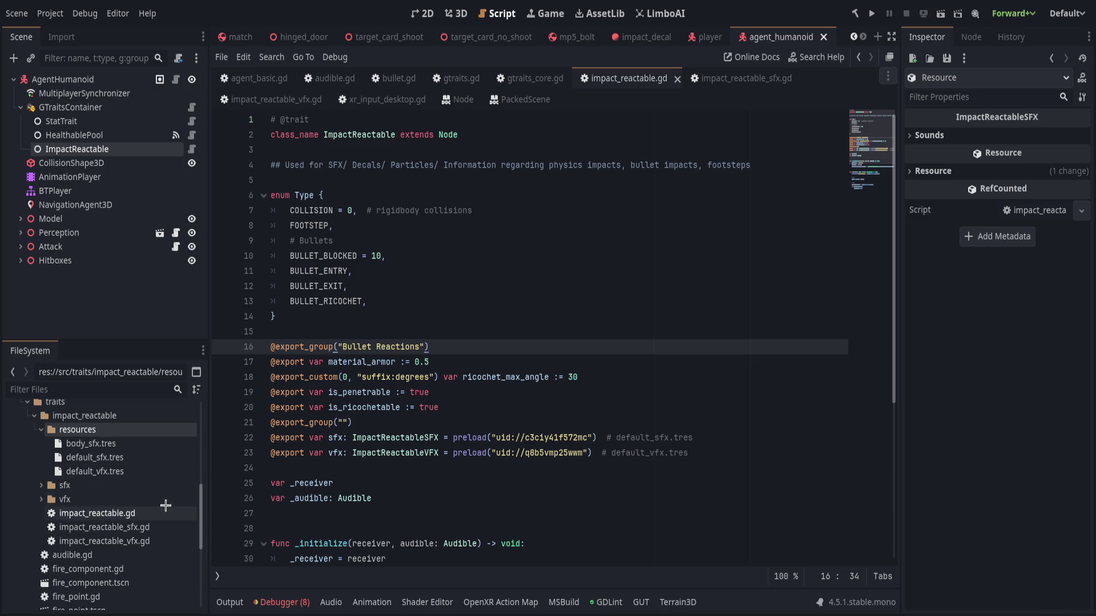
Check the body_sfx.tres Sounds properties and the default_vfx.tres resource.
{"action": "left_click", "coordinate": [390, 425]}
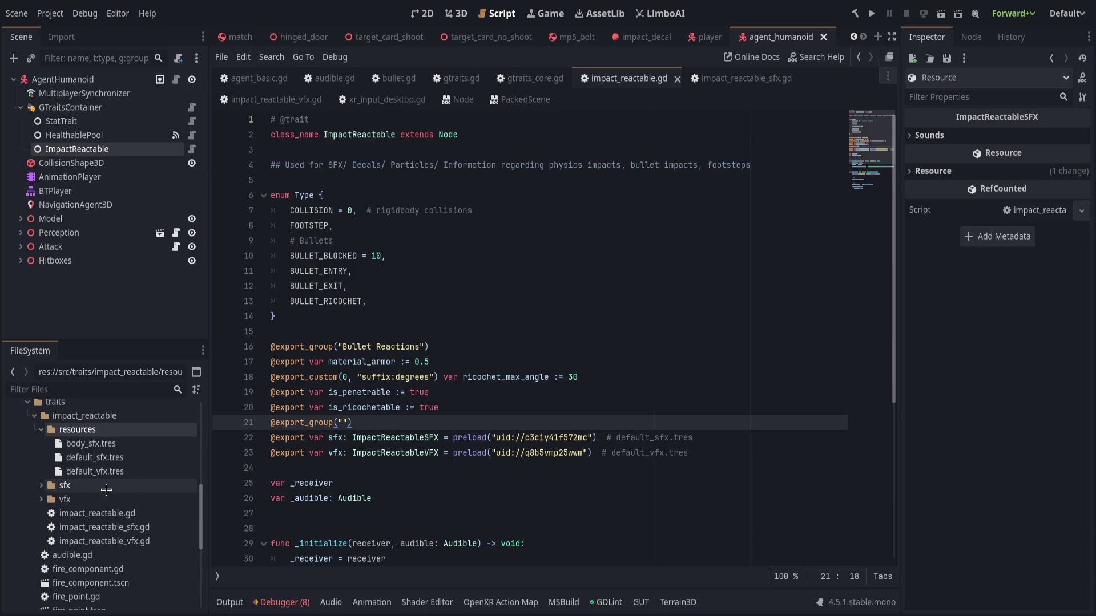
{"action": "left_click", "coordinate": [399, 484]}
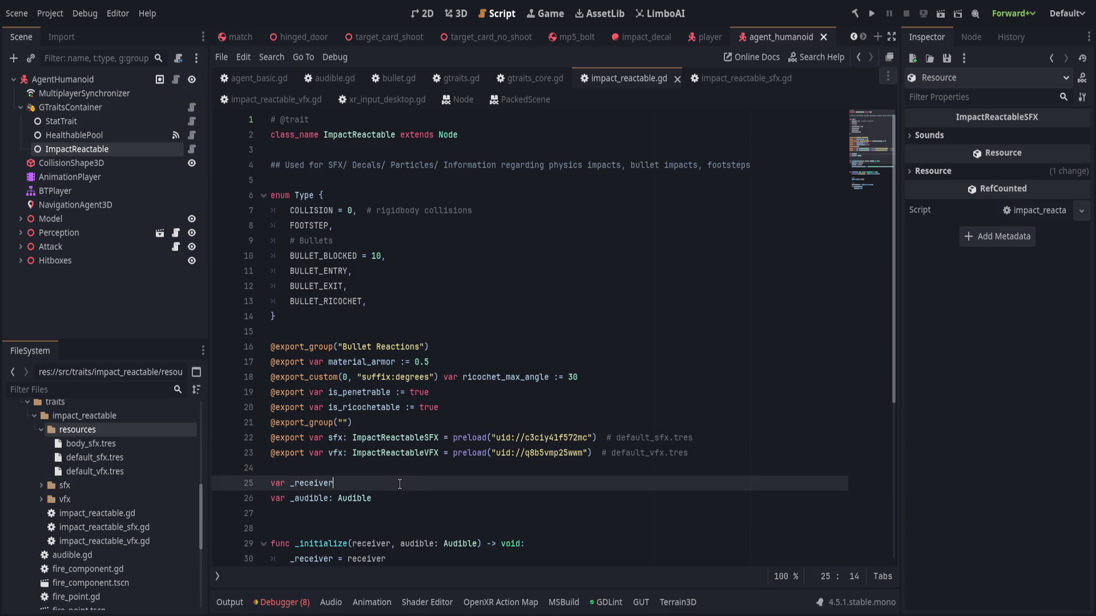
{"action": "left_click", "coordinate": [399, 427]}
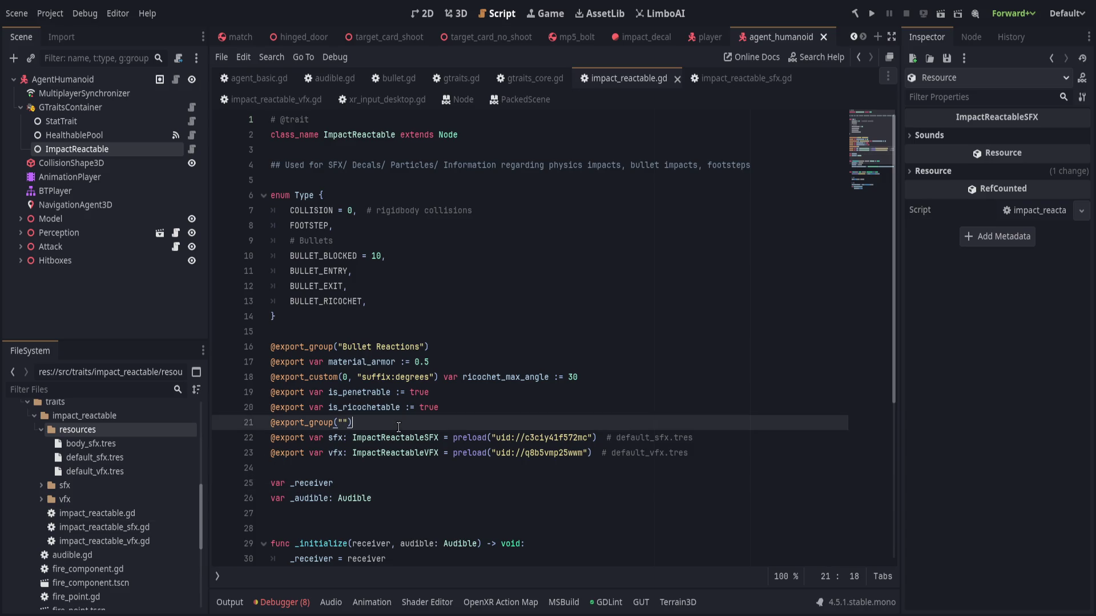
{"action": "left_click", "coordinate": [144, 445]}
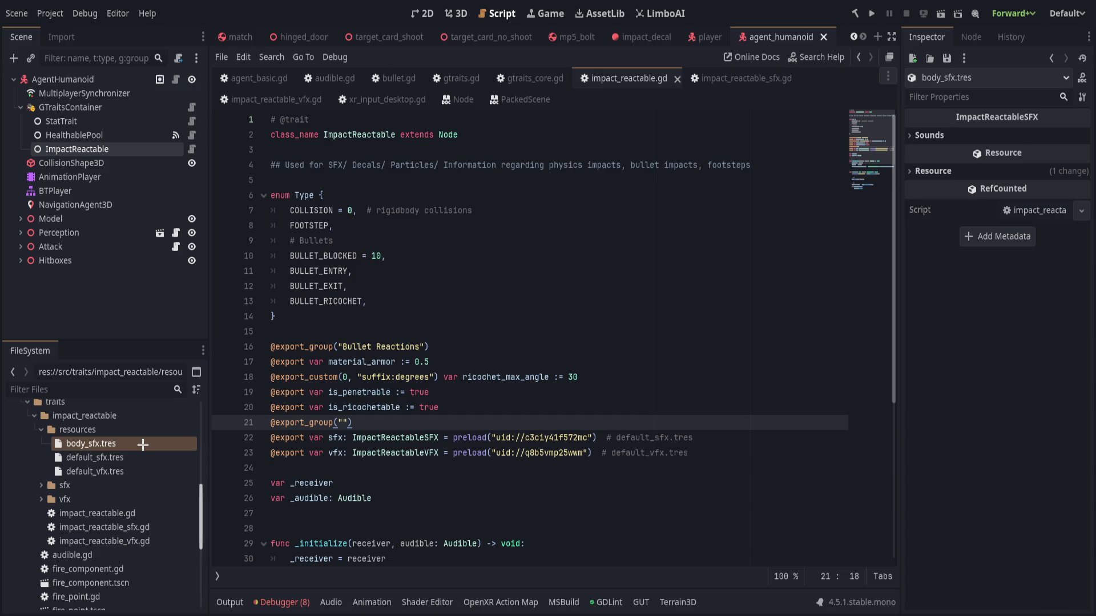
{"action": "left_click", "coordinate": [921, 137]}
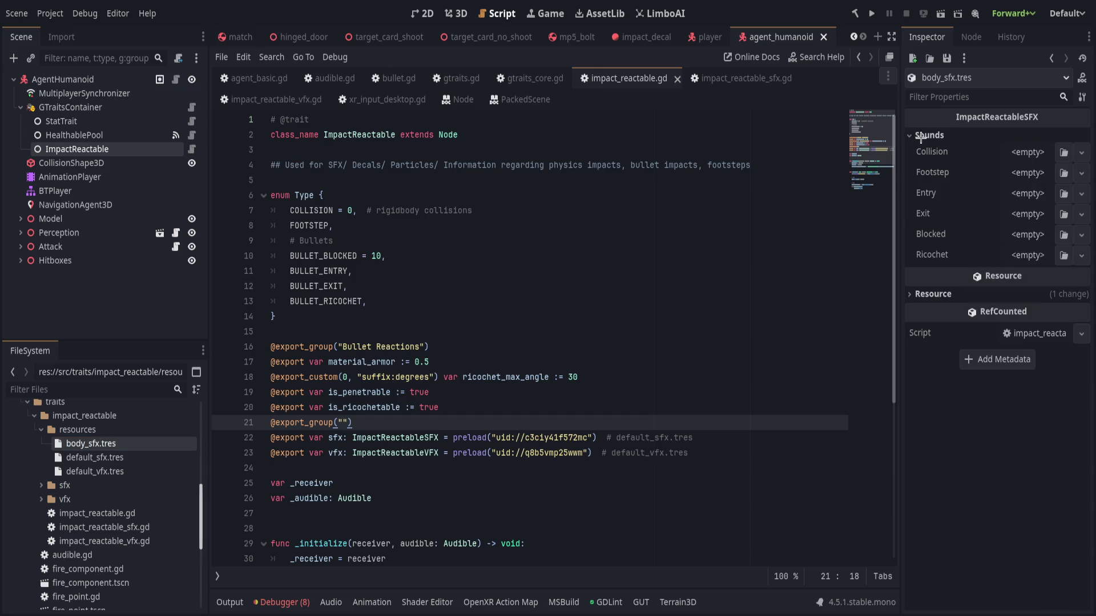
{"action": "left_click", "coordinate": [118, 445]}
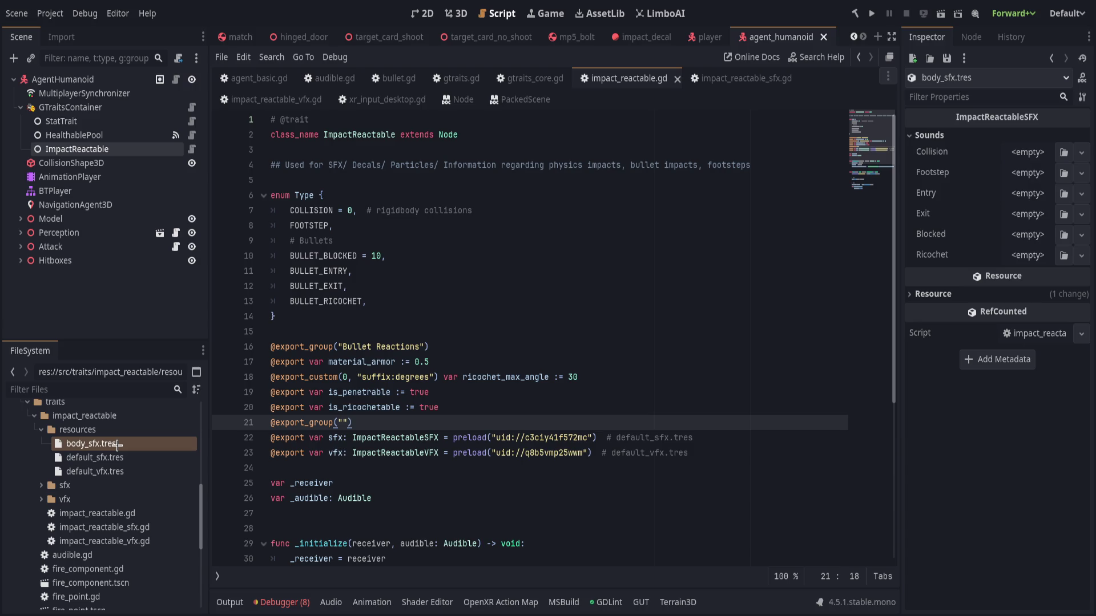
{"action": "left_click", "coordinate": [95, 472]}
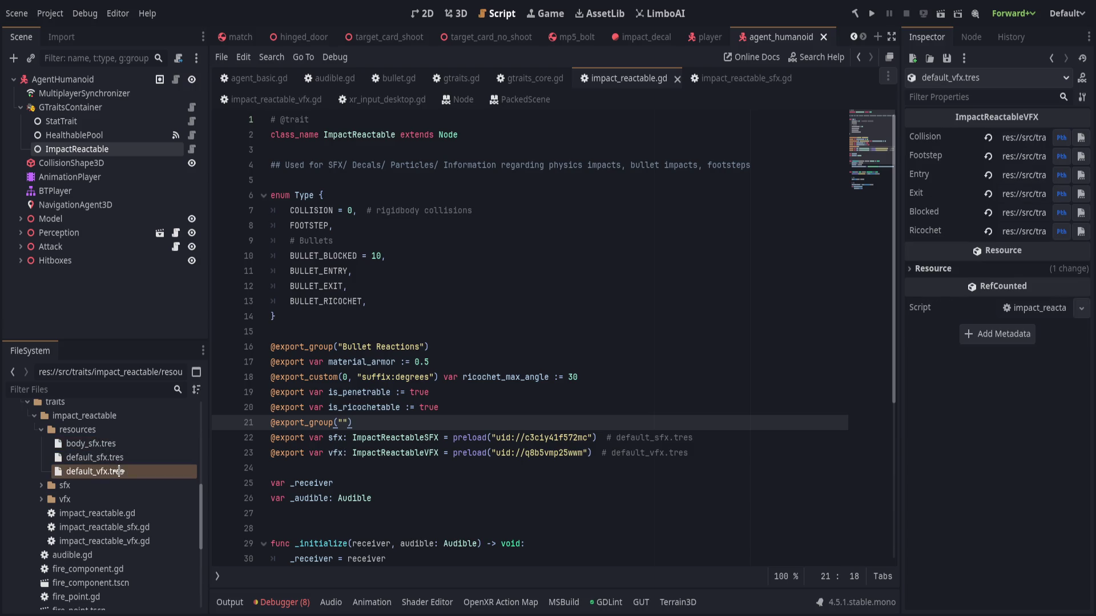
Add impact_reactable_resource.gd to the impact_reactable folder and select it.
{"action": "left_click", "coordinate": [448, 411]}
{"action": "scroll", "coordinate": [466, 412], "scroll_direction": "down", "scroll_amount": 3}
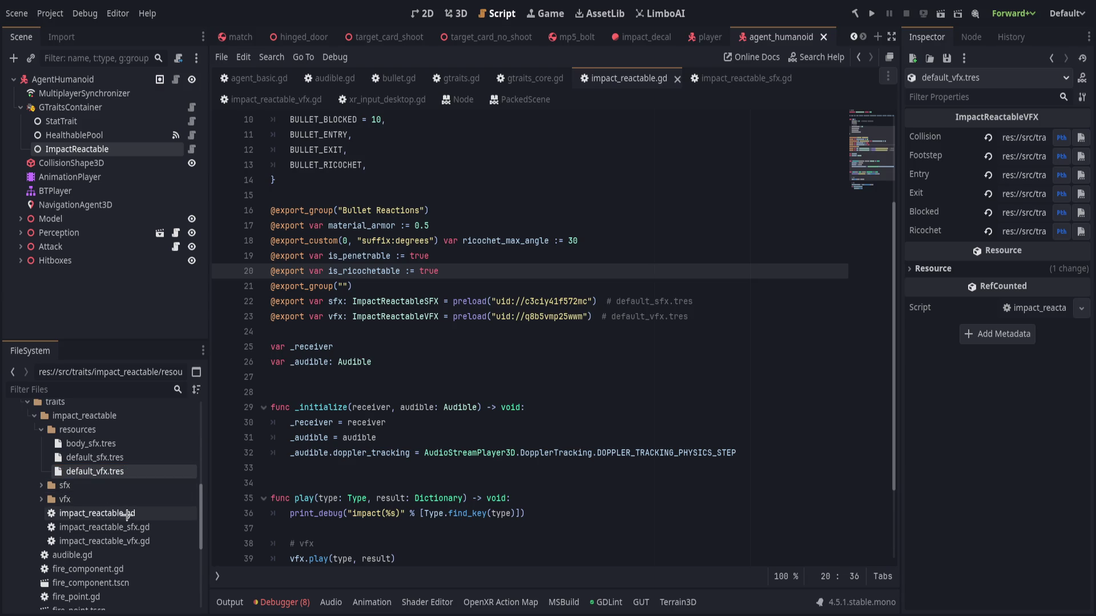
{"action": "left_click", "coordinate": [132, 417]}
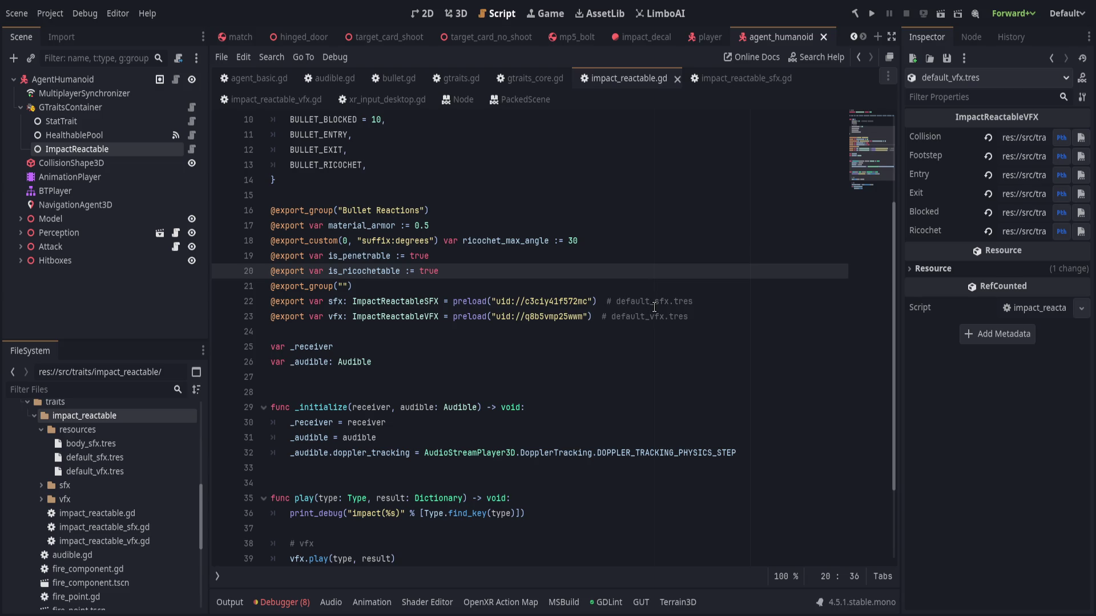
{"action": "scroll", "coordinate": [114, 457], "scroll_direction": "down", "scroll_amount": 1}
{"action": "left_click", "coordinate": [143, 502]}
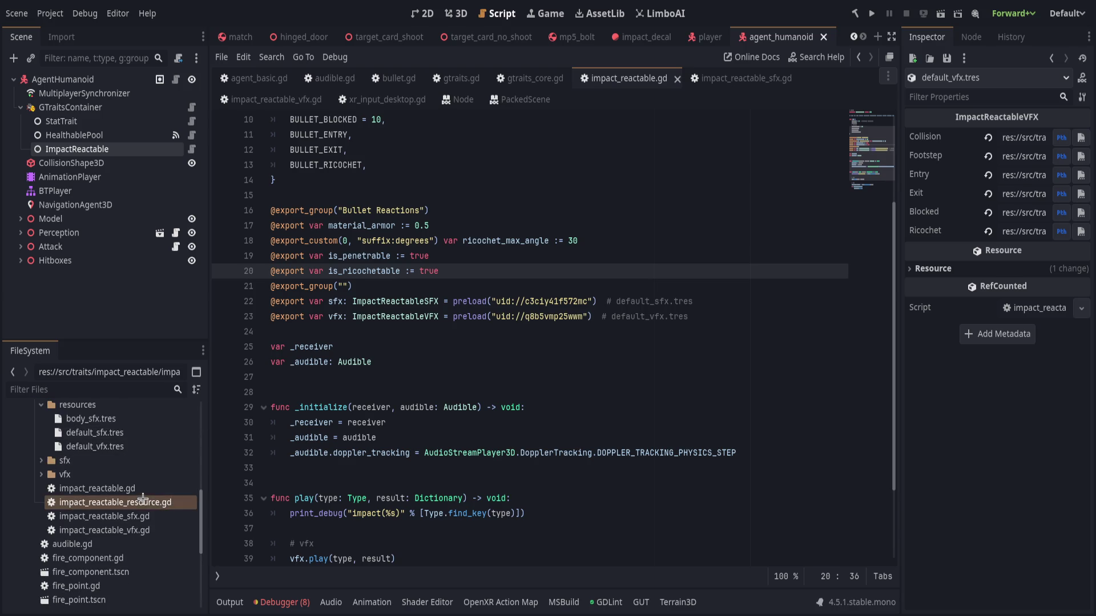
Declare class_name ImpactReactableResource at the top of the new script.
{"action": "left_click_drag", "start_coordinate": [428, 382], "coordinate": [427, 381]}
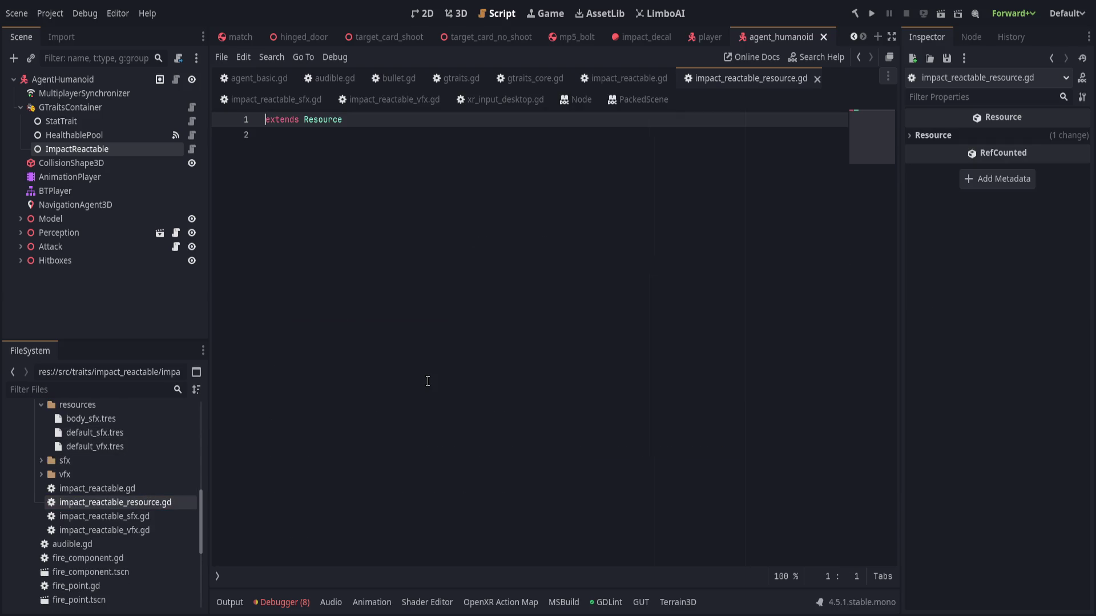
{"action": "type", "text": "class_name Impac"}
{"action": "type", "text": "tReactable_"}
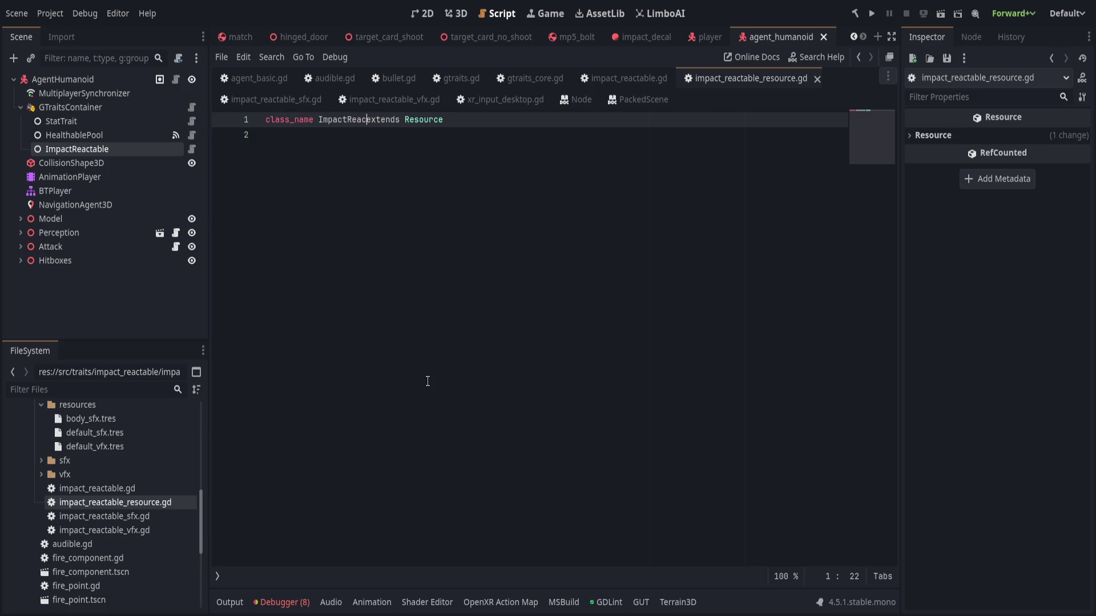
{"action": "key", "text": "BackSpace"}
{"action": "type", "text": "Resource"}
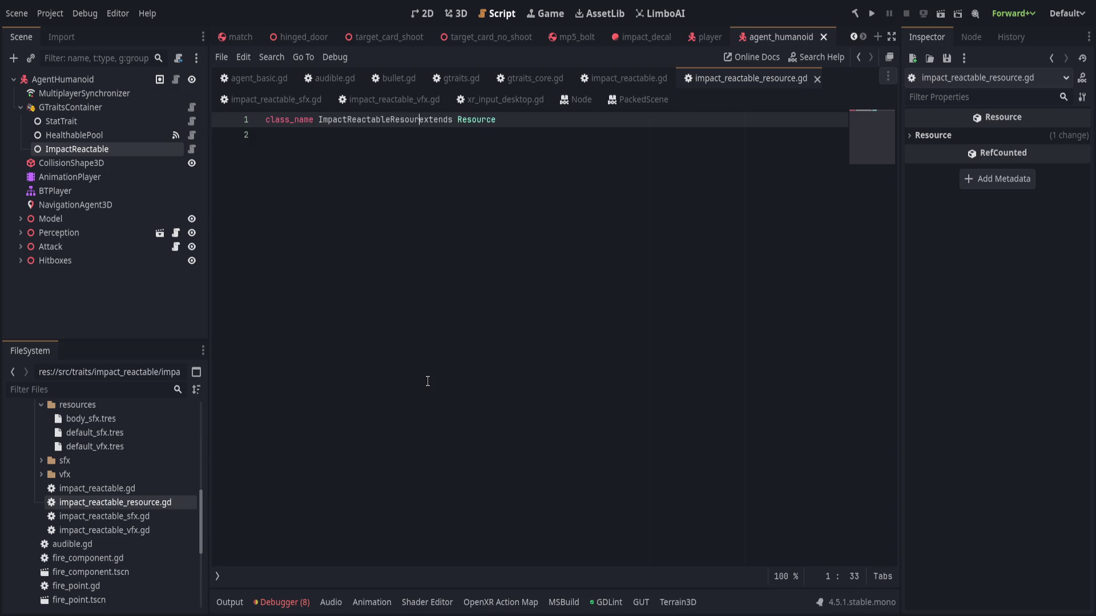
{"action": "key", "text": "Return"}
{"action": "key", "text": "Return"}
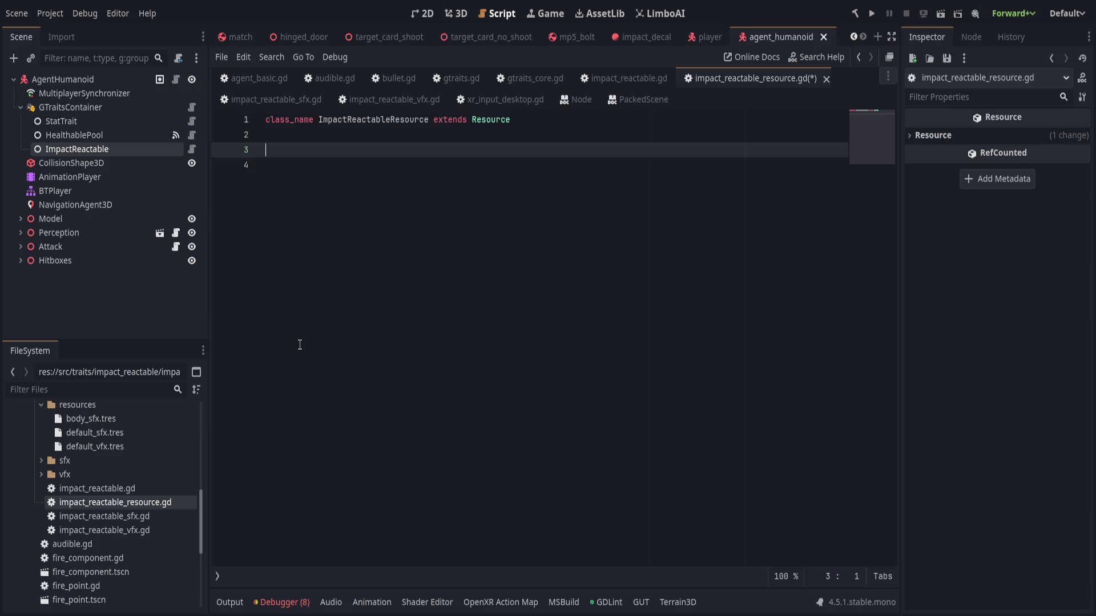
Copy the export block on lines 15-23 of impact_reactable.gd.
{"action": "left_click", "coordinate": [150, 501]}
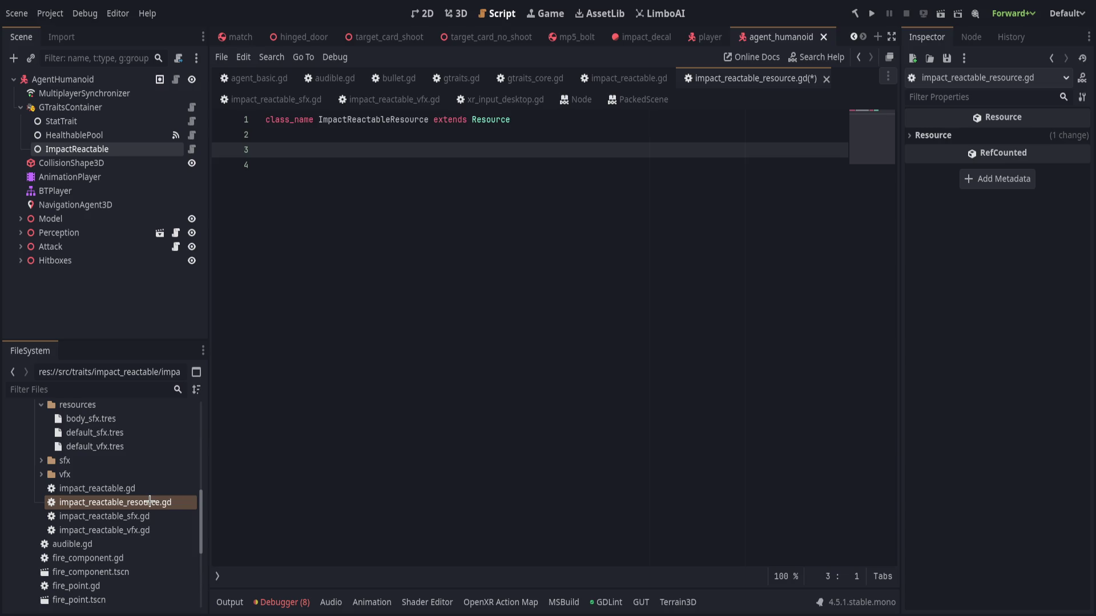
{"action": "double_click", "coordinate": [150, 489]}
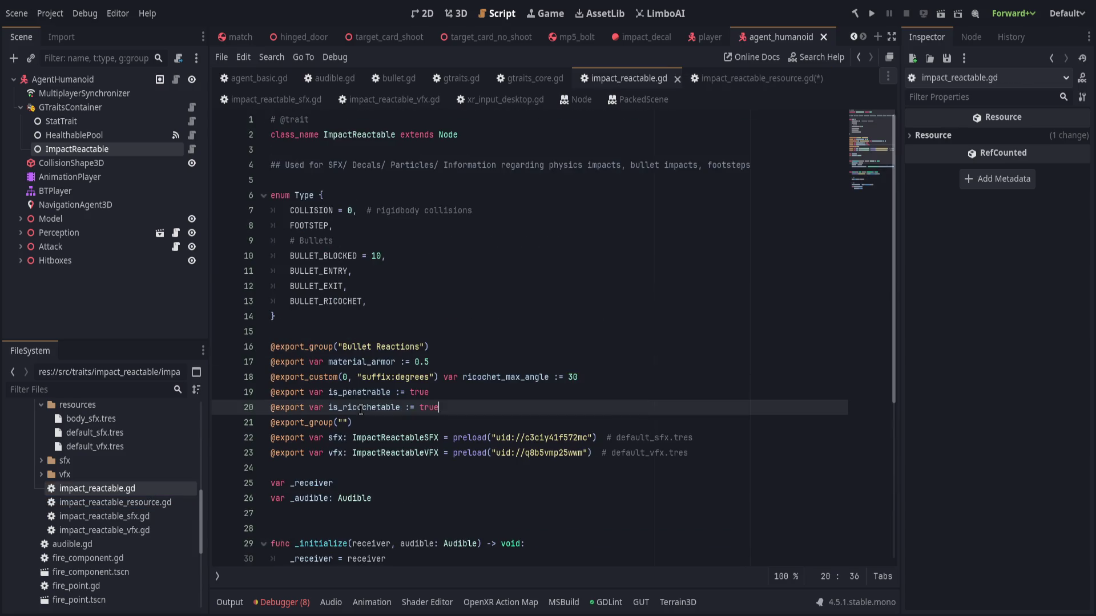
{"action": "mouse_move", "coordinate": [400, 331]}
{"action": "left_mouse_down"}
{"action": "mouse_move", "coordinate": [655, 392]}
{"action": "mouse_move", "coordinate": [740, 439]}
{"action": "mouse_move", "coordinate": [737, 456]}
{"action": "left_mouse_up"}
{"action": "key", "text": "ctrl+c"}
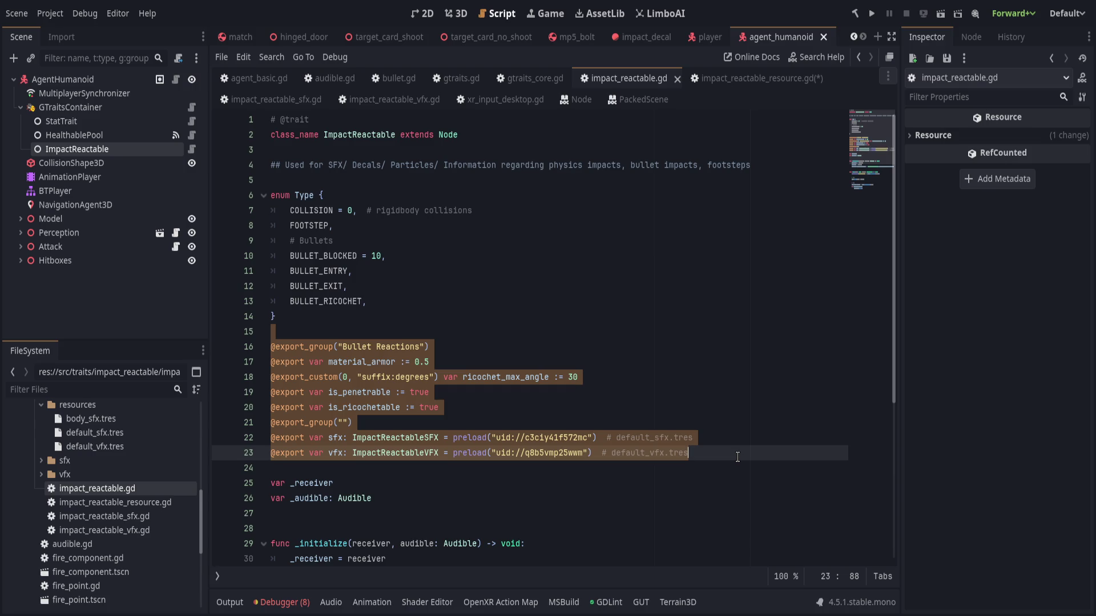
{"action": "left_click", "coordinate": [633, 417]}
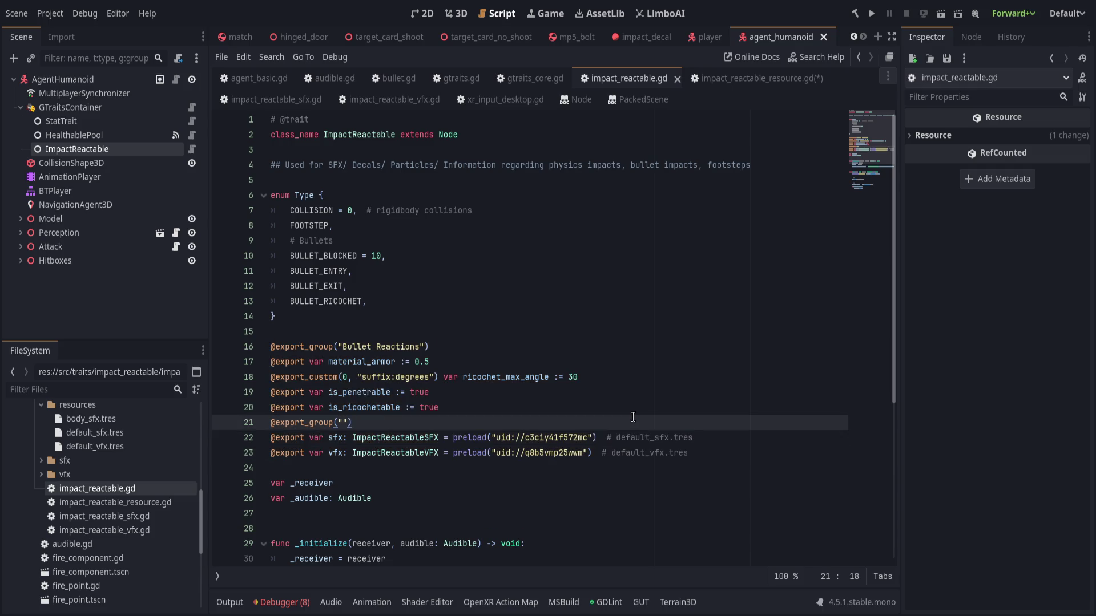
Paste the export block into impact_reactable_resource.gd and save it.
{"action": "left_click", "coordinate": [147, 500]}
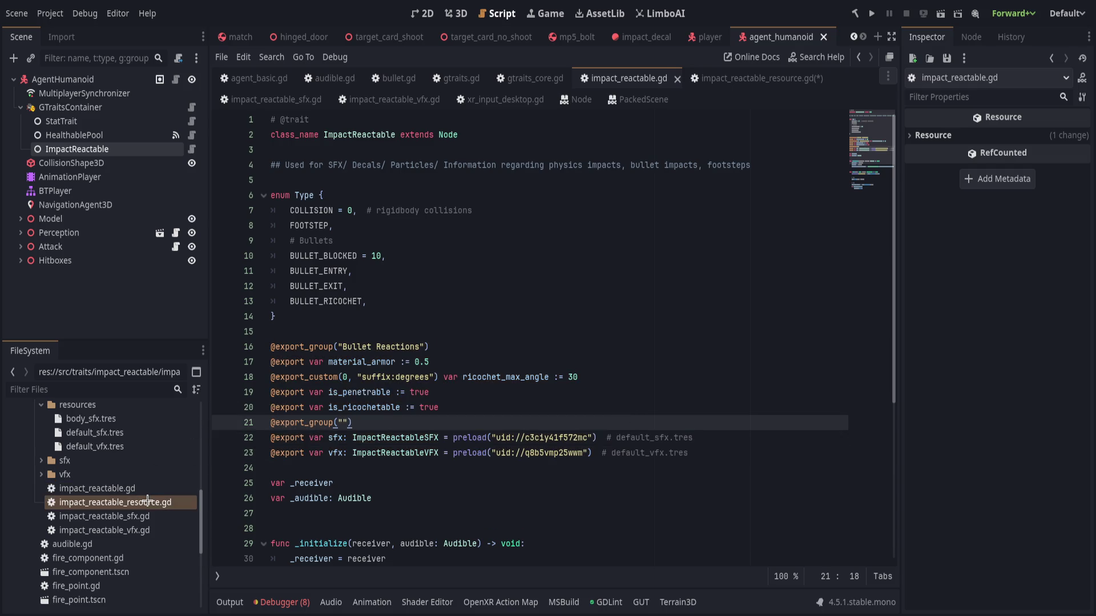
{"action": "double_click", "coordinate": [148, 501]}
{"action": "key", "text": "ctrl+v"}
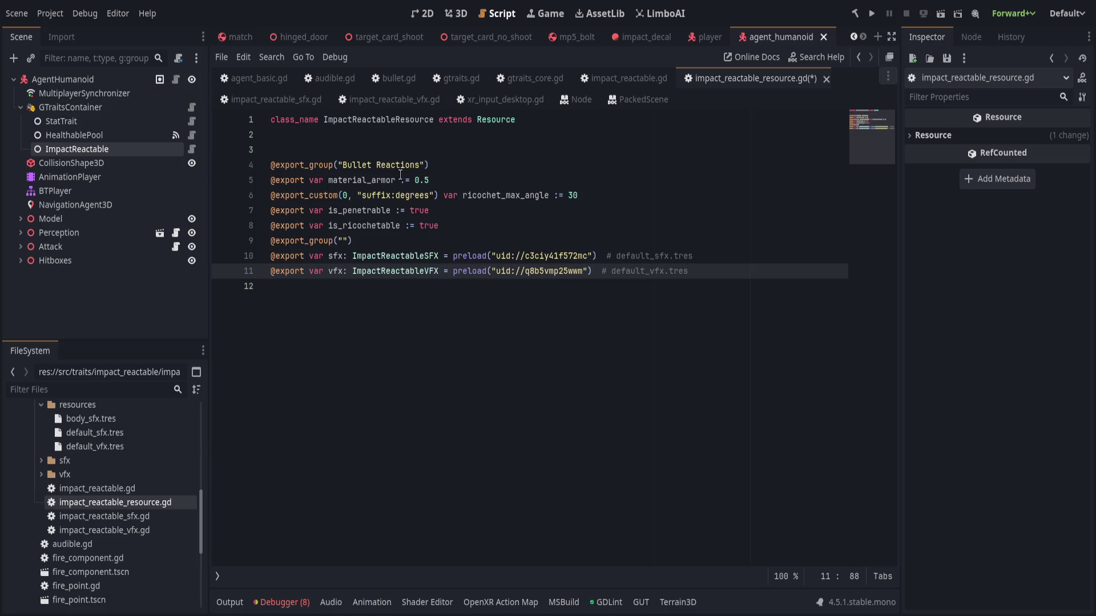
{"action": "left_click", "coordinate": [403, 146]}
{"action": "left_click", "coordinate": [540, 311]}
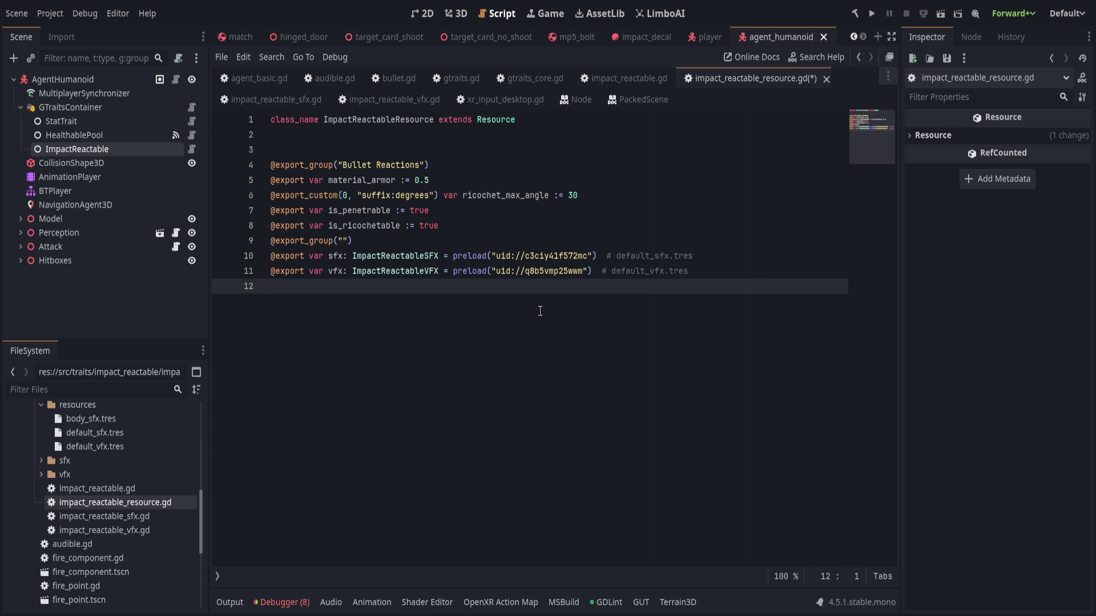
{"action": "key", "text": "ctrl+s"}
{"action": "left_click", "coordinate": [147, 489]}
{"action": "left_click_drag", "start_coordinate": [182, 474], "coordinate": [551, 373]}
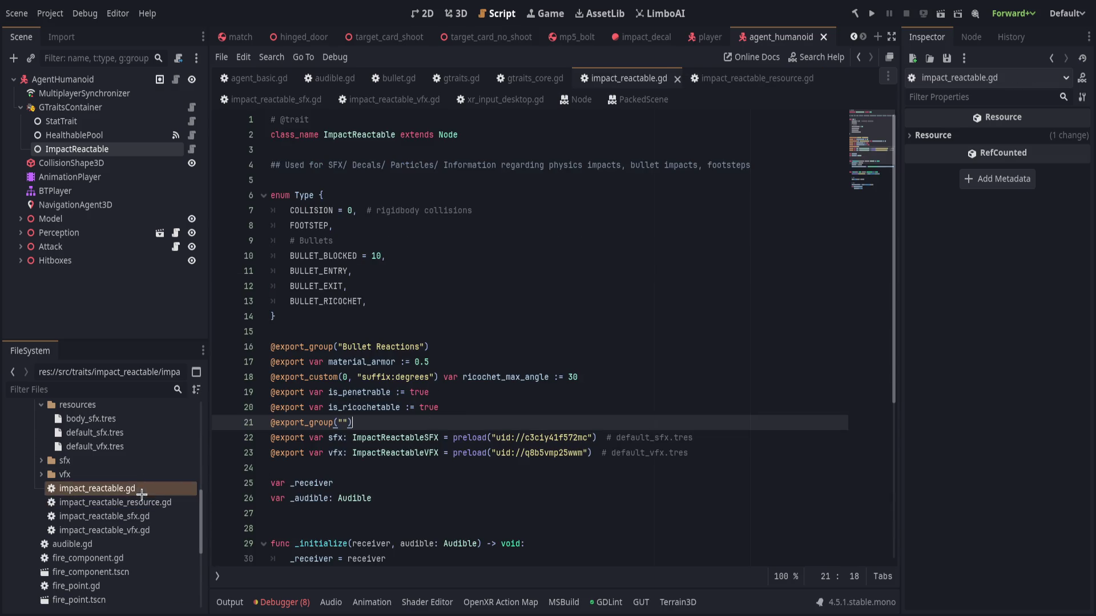
{"action": "mouse_move", "coordinate": [764, 468]}
{"action": "left_mouse_down"}
{"action": "mouse_move", "coordinate": [570, 347]}
{"action": "mouse_move", "coordinate": [497, 331]}
{"action": "left_mouse_up"}
{"action": "type", "text": "@export var "}
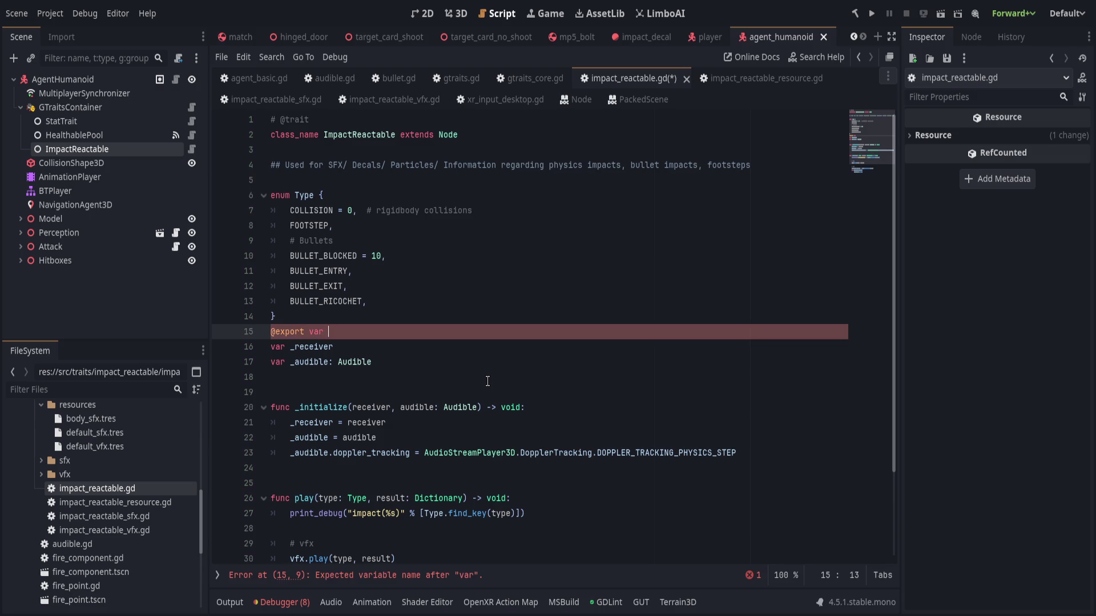
{"action": "type", "text": "resource:"}
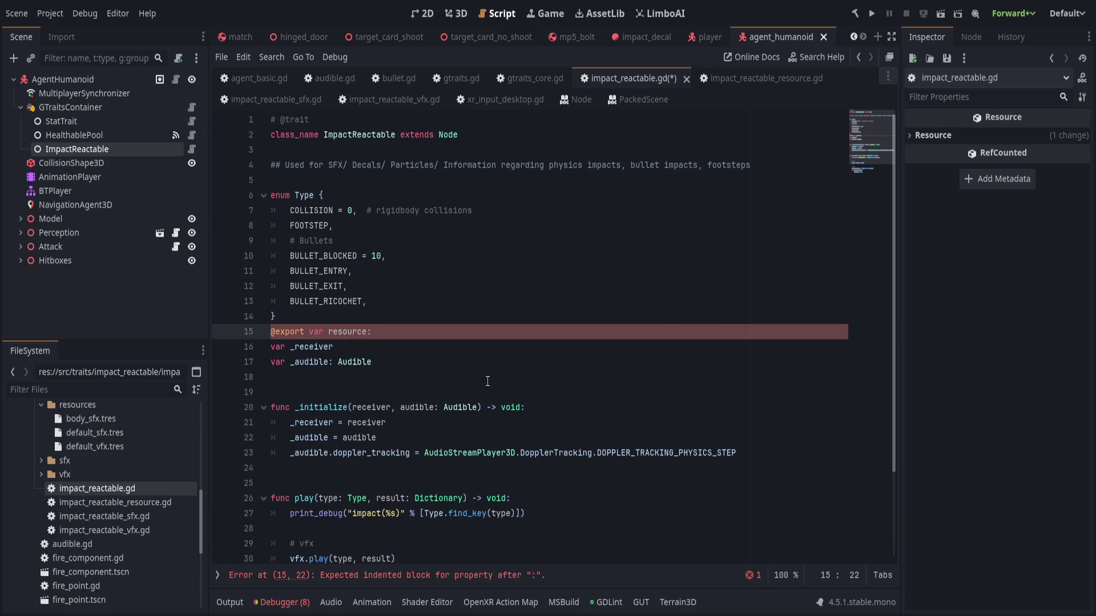
{"action": "mouse_move", "coordinate": [161, 406]}
{"action": "left_mouse_down"}
{"action": "mouse_move", "coordinate": [211, 388]}
{"action": "mouse_move", "coordinate": [340, 413]}
{"action": "mouse_move", "coordinate": [621, 377]}
{"action": "mouse_move", "coordinate": [557, 337]}
{"action": "mouse_move", "coordinate": [519, 233]}
{"action": "left_mouse_up"}
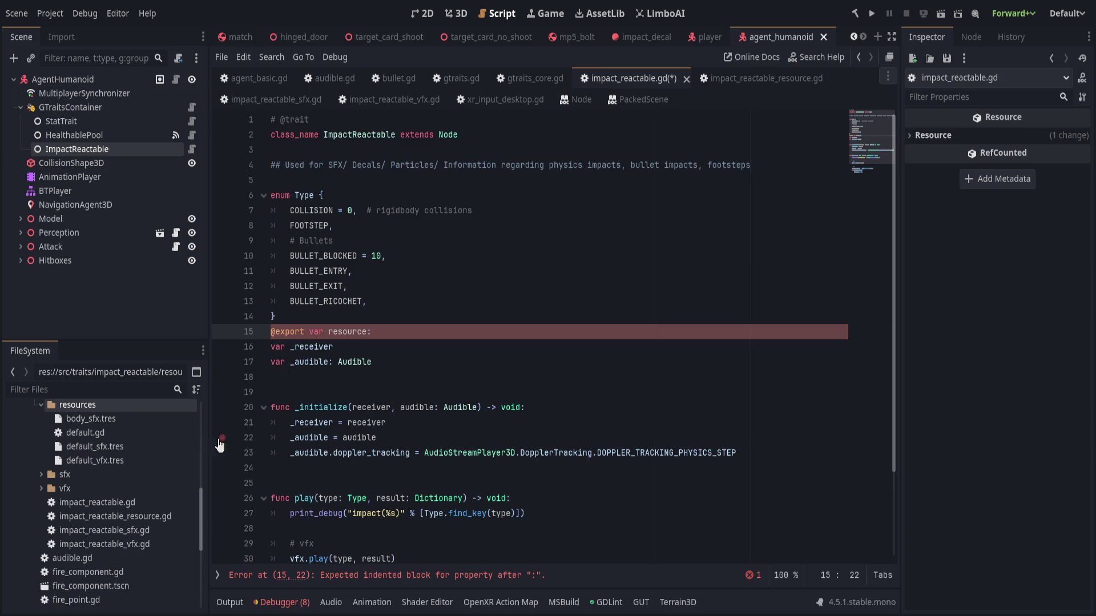
Rename default.gd in the resources folder to default.tres and open it.
{"action": "left_click", "coordinate": [137, 432]}
{"action": "mouse_move", "coordinate": [137, 433]}
{"action": "left_mouse_down"}
{"action": "mouse_move", "coordinate": [114, 408]}
{"action": "mouse_move", "coordinate": [111, 430]}
{"action": "left_mouse_up"}
{"action": "type", "text": "tres"}
{"action": "key", "text": "Return"}
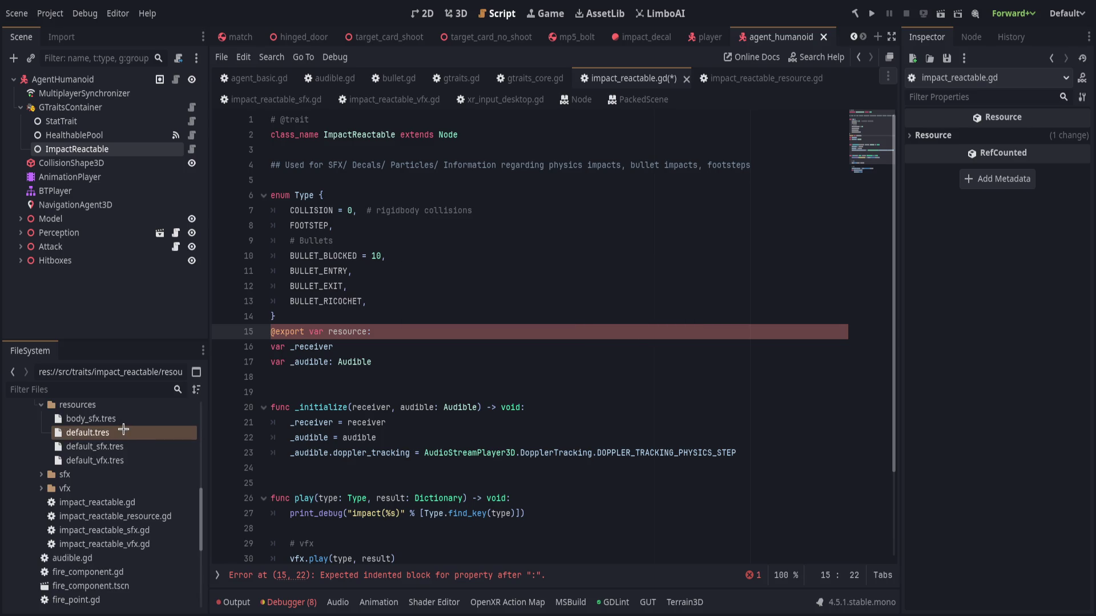
{"action": "double_click", "coordinate": [123, 431]}
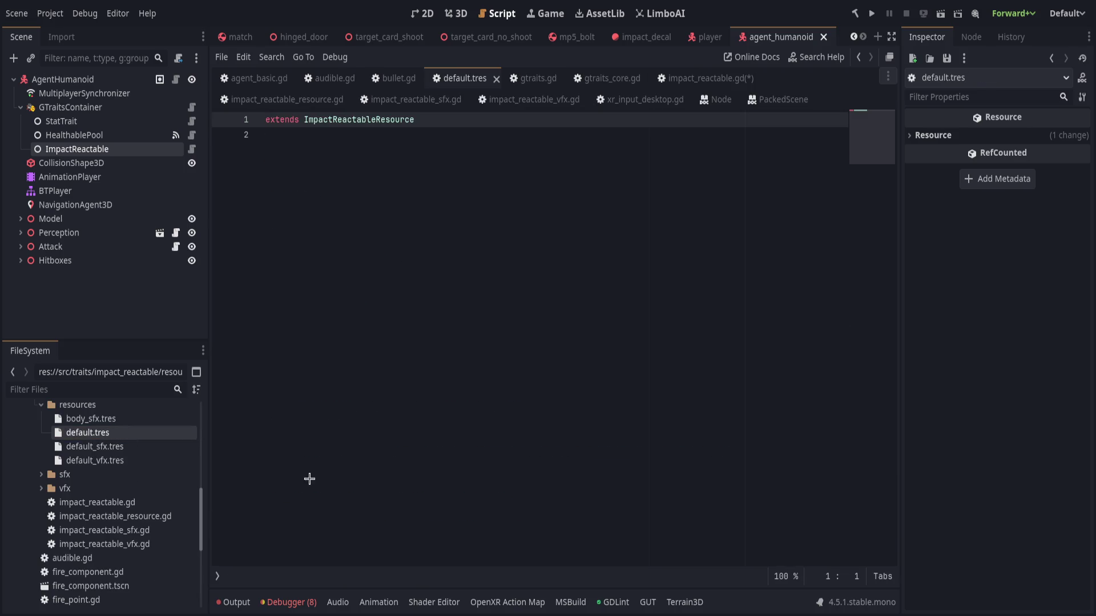
Check default.tres's Sfx, Vfx and Bullet Reactions values, then open impact_reactable_resource.gd.
{"action": "left_click", "coordinate": [100, 432]}
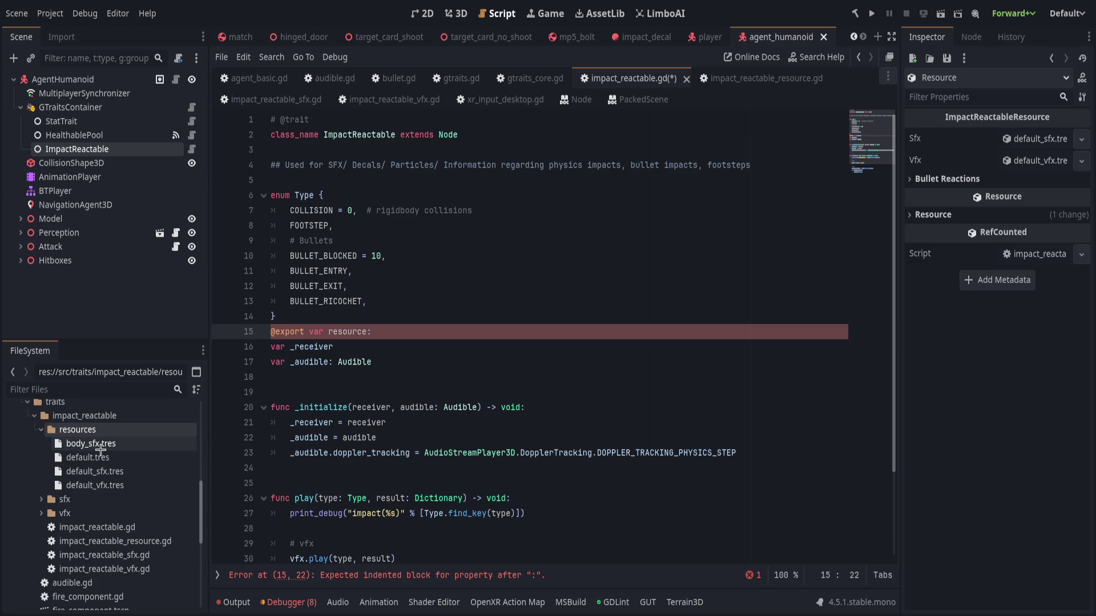
{"action": "left_click", "coordinate": [114, 457]}
{"action": "left_click", "coordinate": [166, 460]}
{"action": "left_click", "coordinate": [926, 179]}
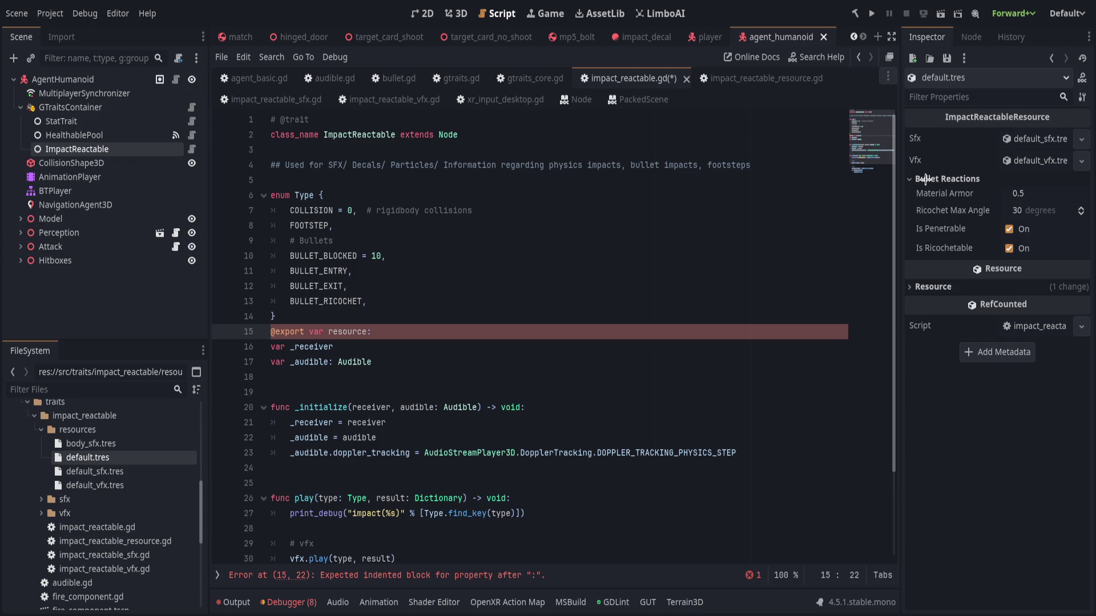
{"action": "left_click", "coordinate": [395, 333]}
{"action": "double_click", "coordinate": [155, 541]}
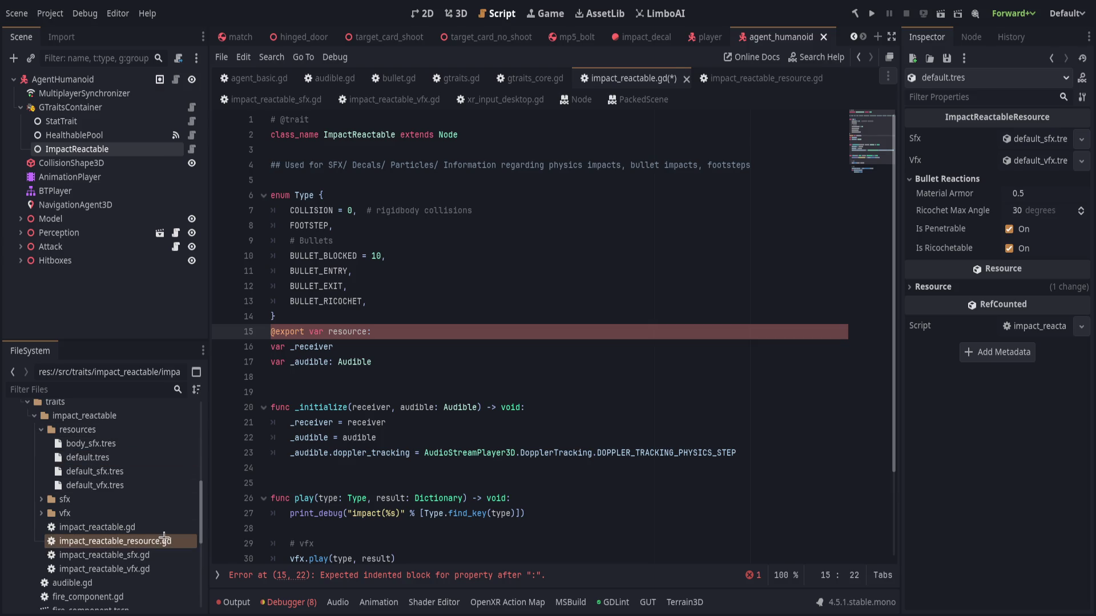
{"action": "type", "text": "@export_gro"}
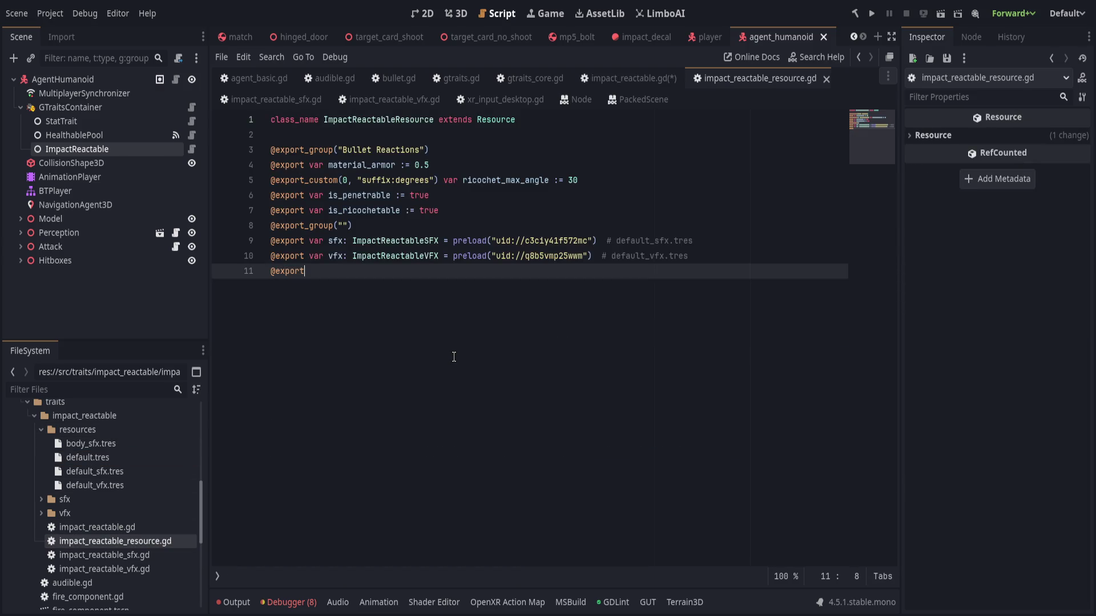
{"action": "key", "text": "Return"}
{"action": "type", "text": "\""}
{"action": "type", "text": "Visual Effe"}
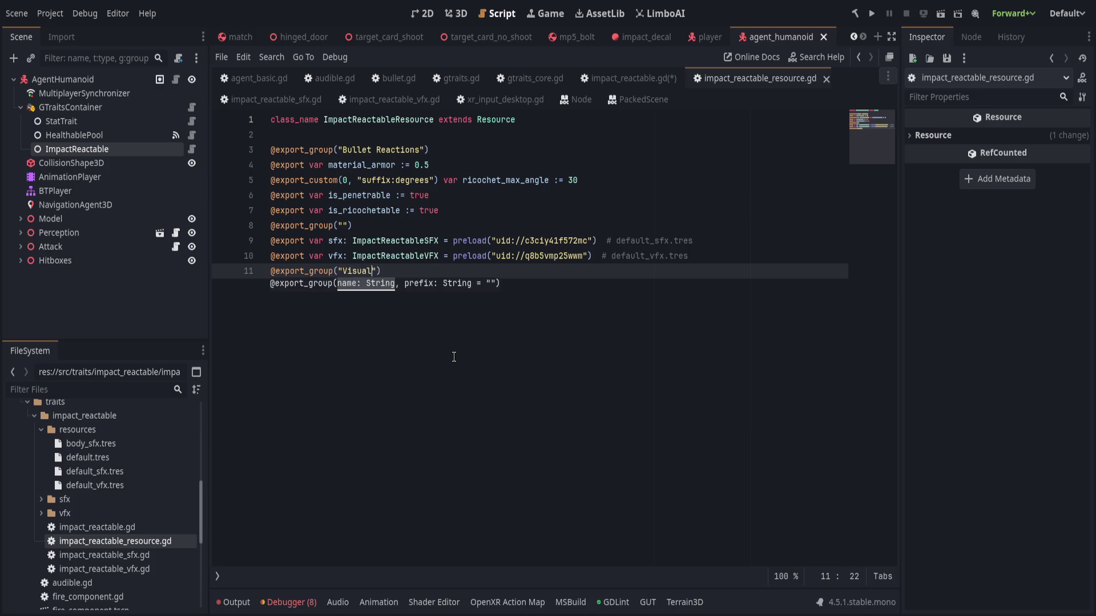
{"action": "type", "text": "cts"}
{"action": "key", "text": "End"}
{"action": "key", "text": "Return"}
{"action": "type", "text": "@export_group"}
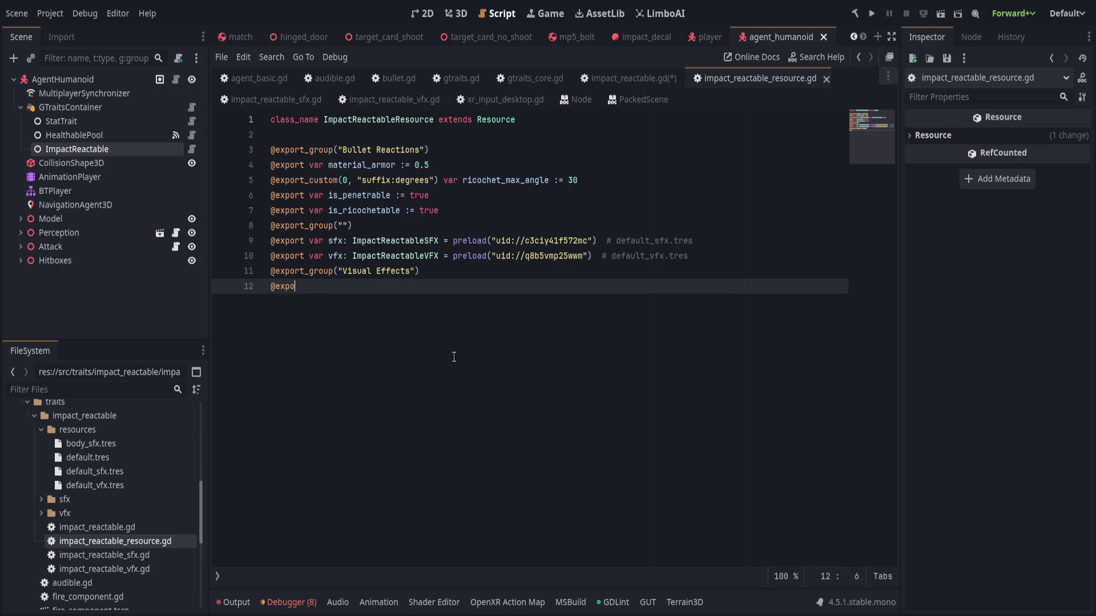
{"action": "type", "text": "(\""}
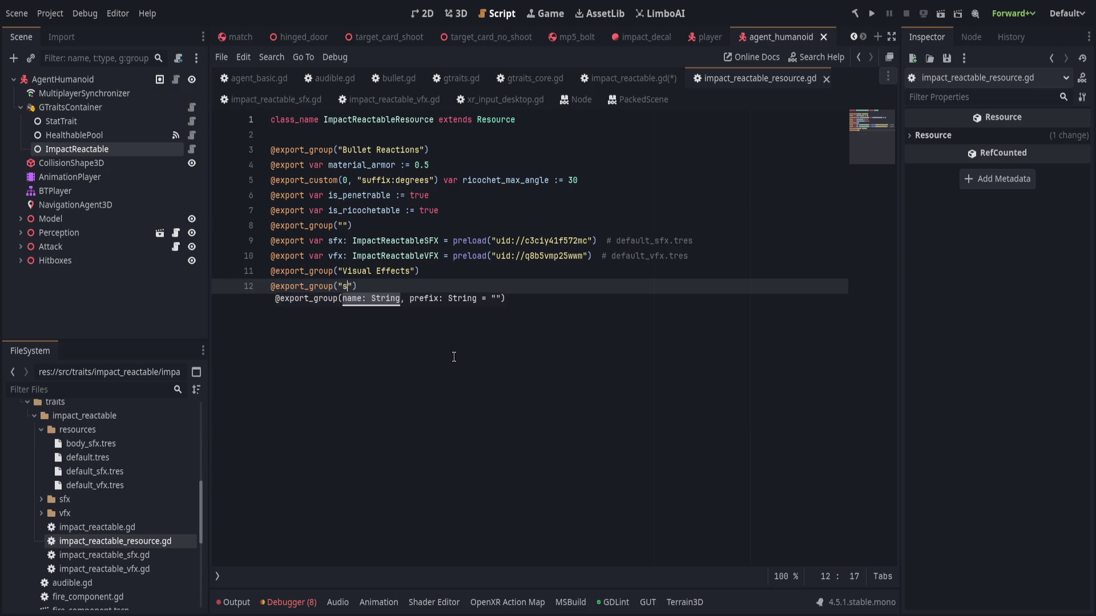
{"action": "type", "text": "Sound Effects"}
{"action": "key", "text": "End"}
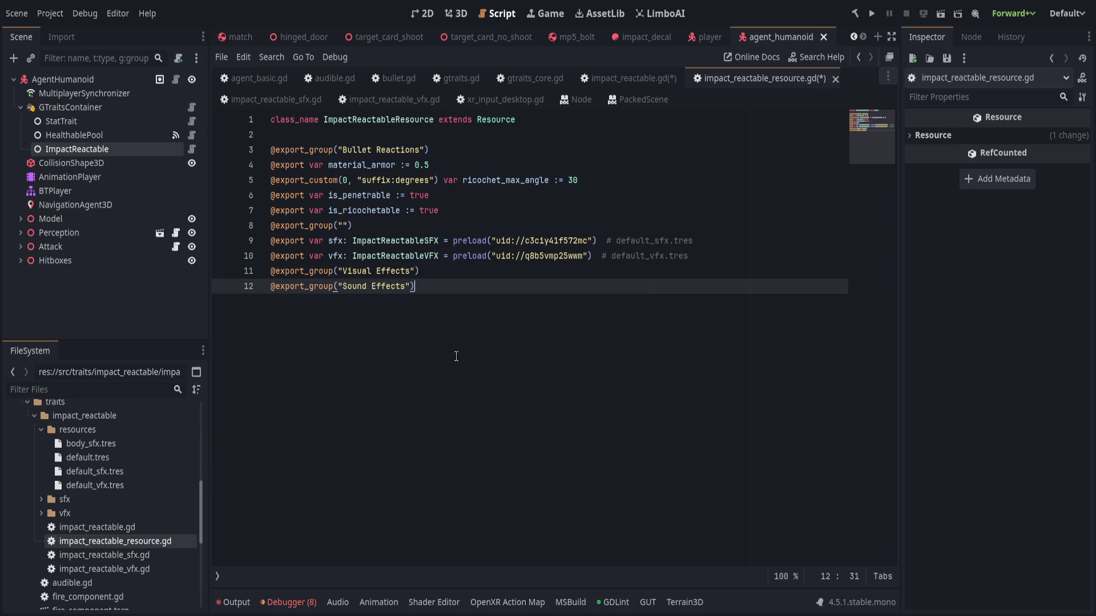
Paste the sound exports and get_stream from impact_reactable_sfx.gd under Sound Effects, dropping the old Sounds group.
{"action": "double_click", "coordinate": [154, 555]}
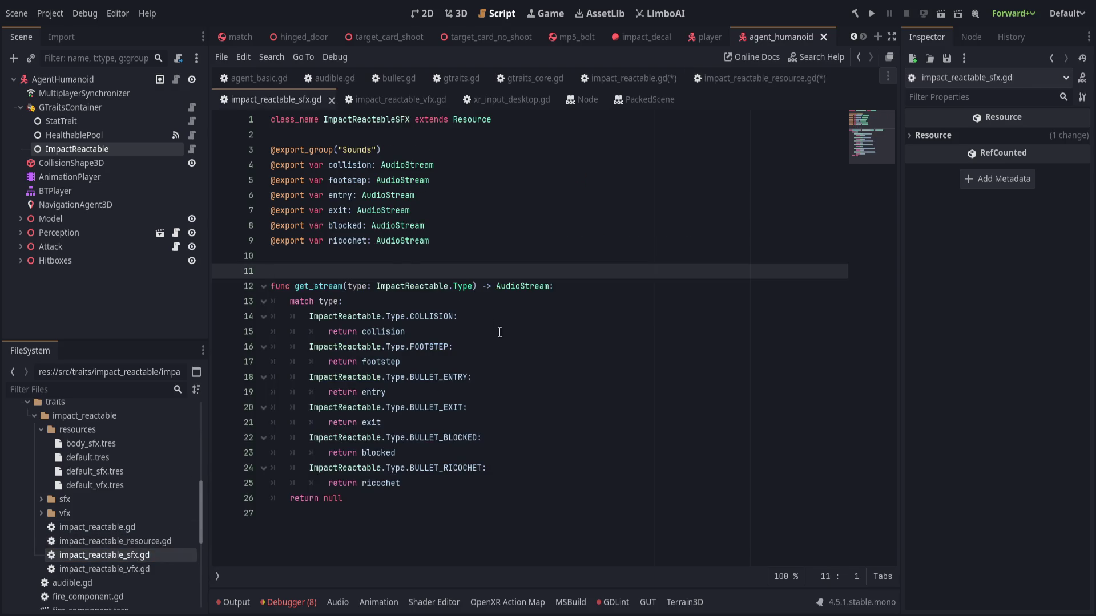
{"action": "left_click_drag", "start_coordinate": [386, 135], "coordinate": [556, 519]}
{"action": "key", "text": "ctrl+c"}
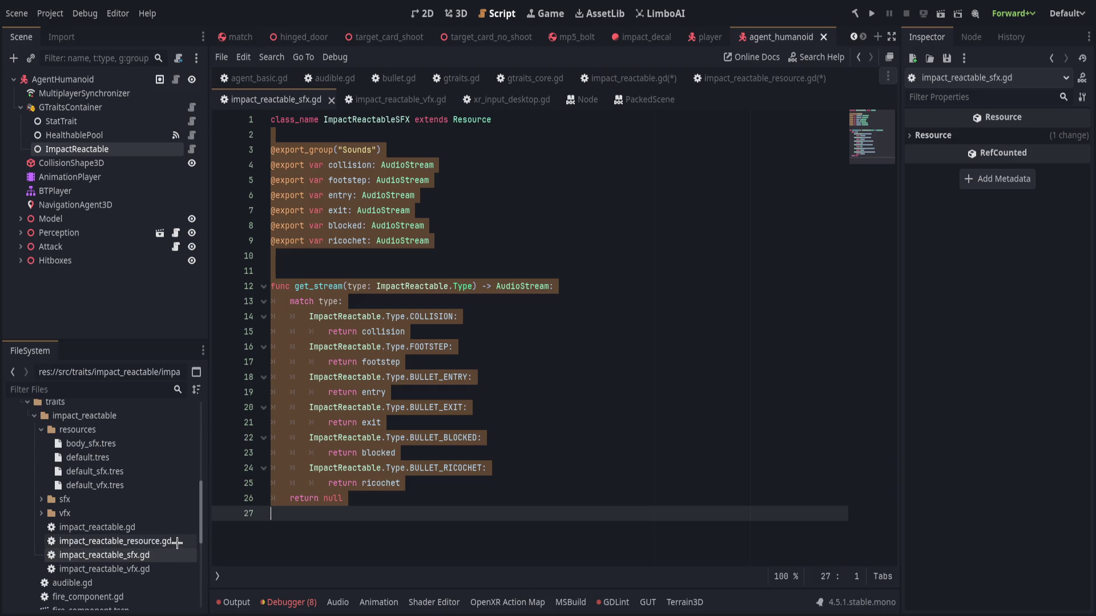
{"action": "double_click", "coordinate": [177, 542]}
{"action": "key", "text": "Return"}
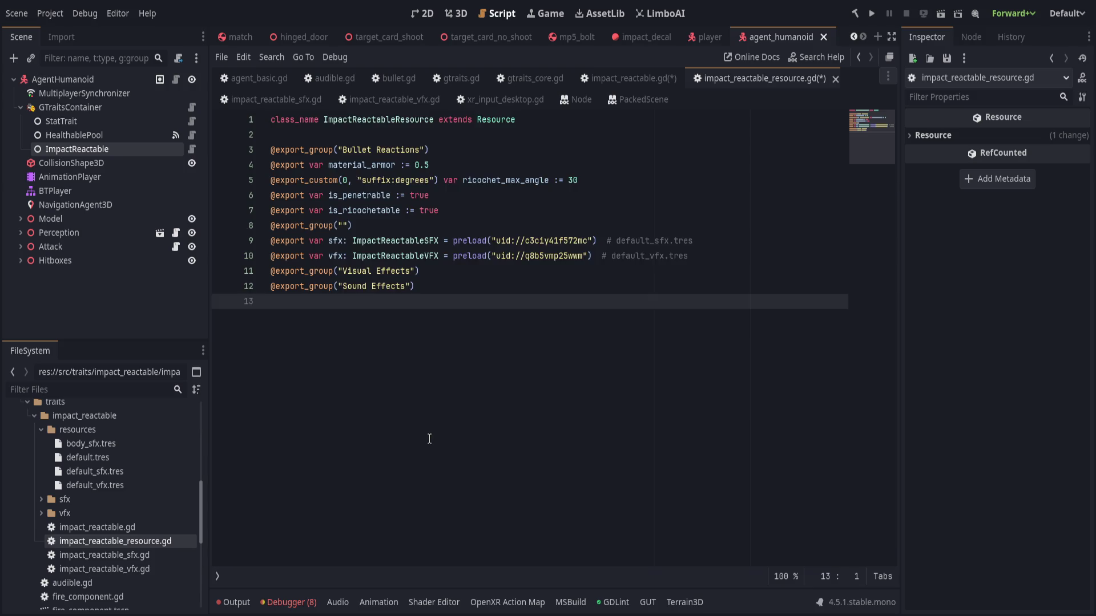
{"action": "key", "text": "ctrl+v"}
{"action": "scroll", "coordinate": [416, 425], "scroll_direction": "up", "scroll_amount": 3}
{"action": "left_click", "coordinate": [395, 305]}
{"action": "key", "text": "ctrl+shift+k"}
{"action": "key", "text": "ctrl+shift+k"}
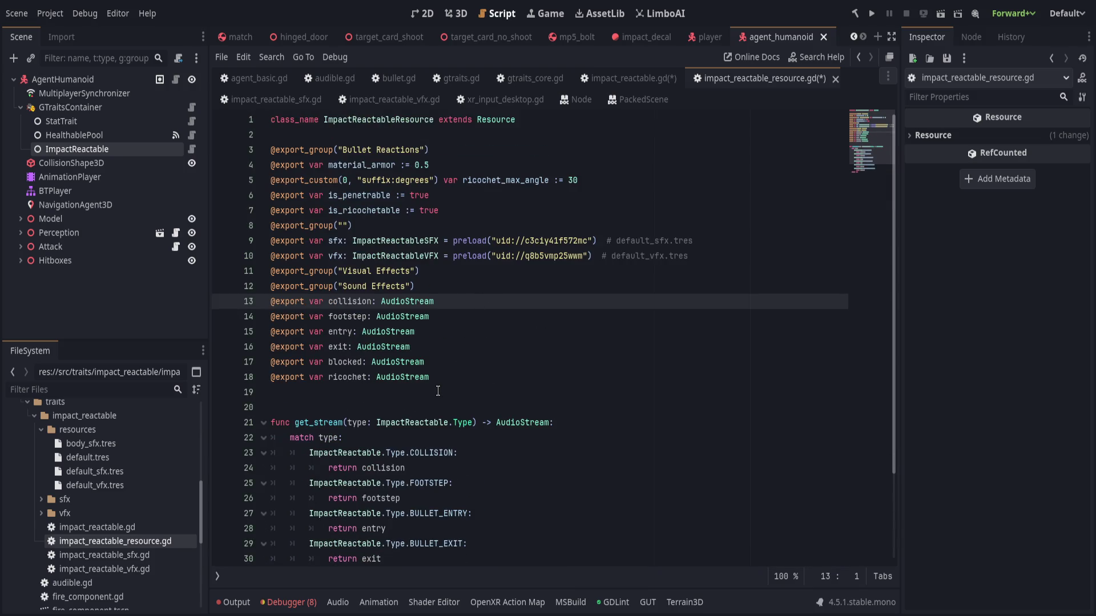
Give the Sound Effects group an "sfx_" prefix and rename collision and footstep to sfx_ names.
{"action": "left_click", "coordinate": [444, 286]}
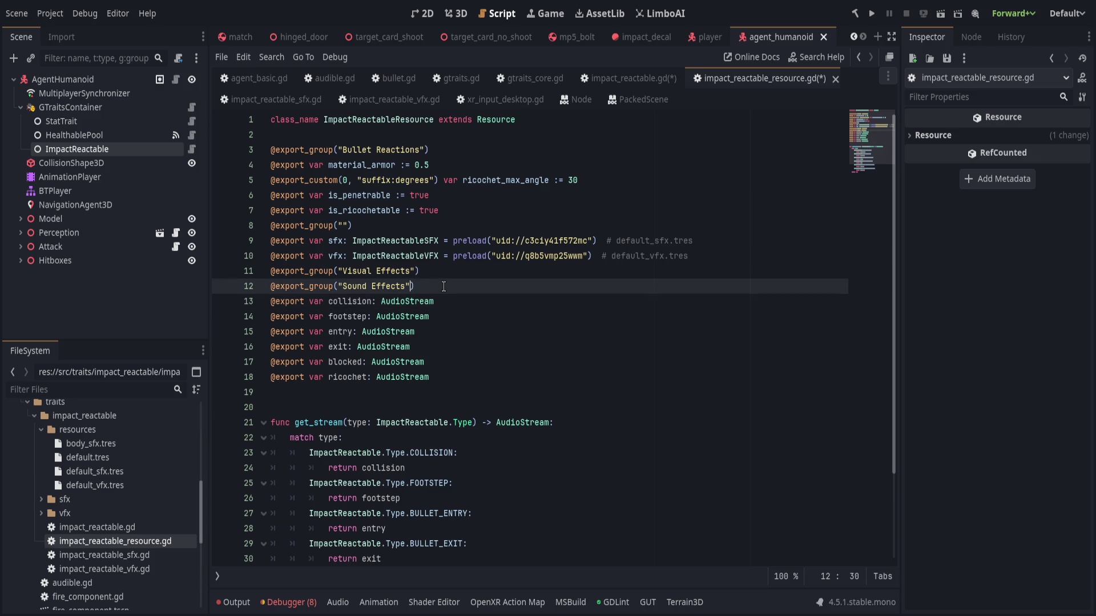
{"action": "type", "text": ", \""}
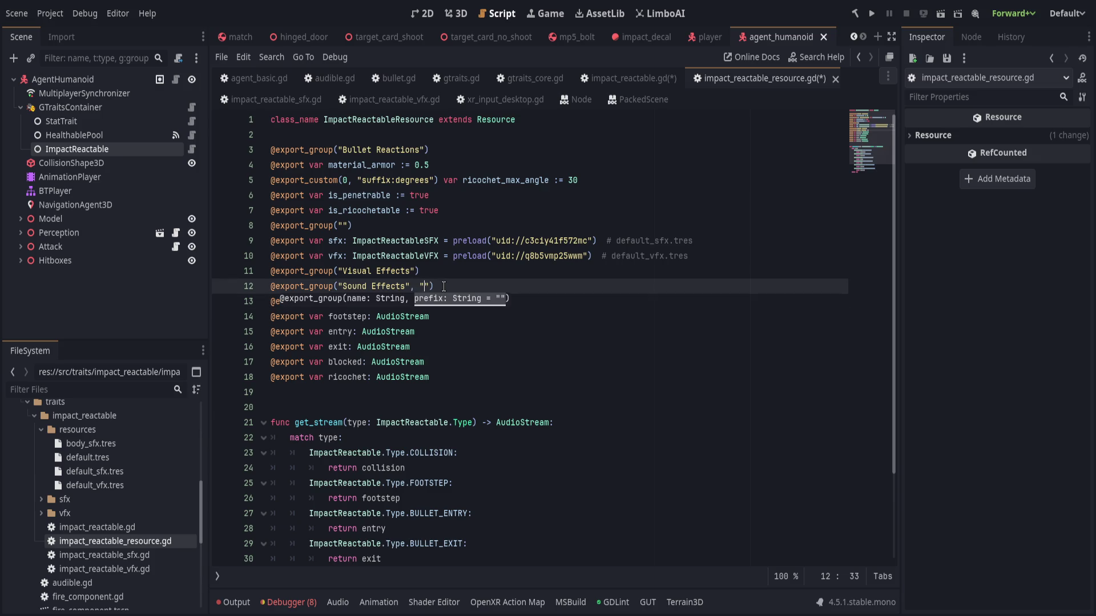
{"action": "type", "text": "sfx_"}
{"action": "key", "text": "Escape"}
{"action": "key", "text": "Down"}
{"action": "key", "text": "Down"}
{"action": "key", "text": "Up"}
{"action": "key", "text": "ctrl+Left"}
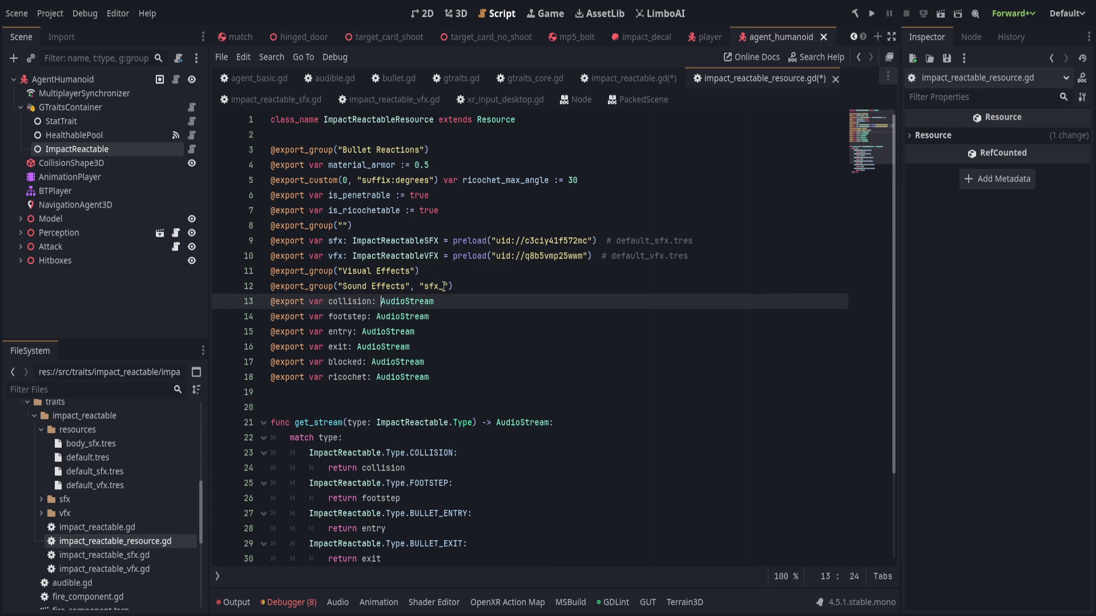
{"action": "type", "text": "sfx_"}
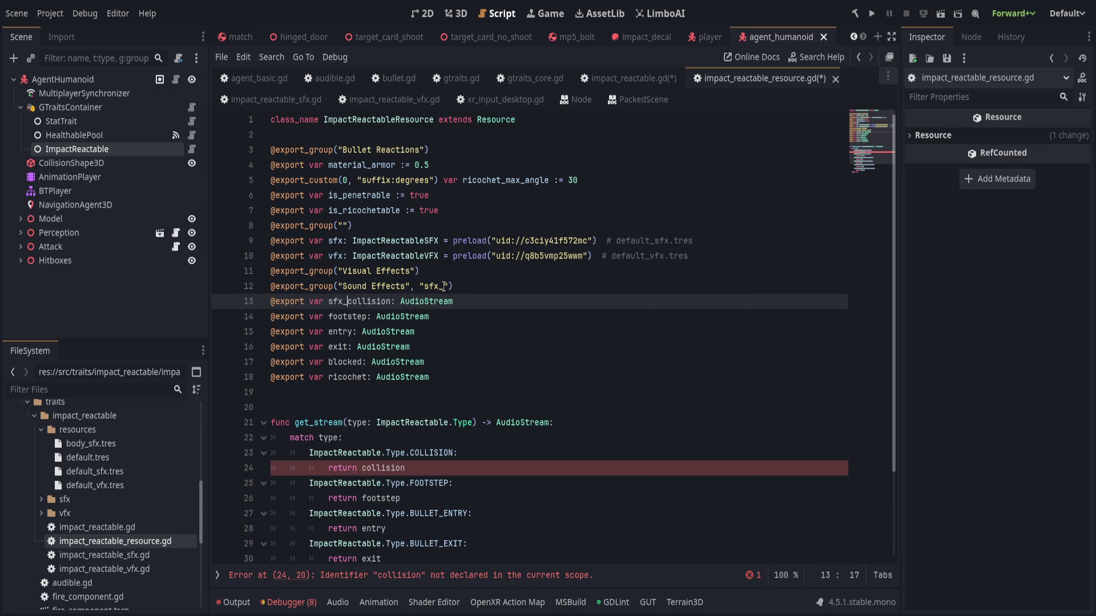
{"action": "key", "text": "Down"}
{"action": "key", "text": "ctrl+Left"}
{"action": "type", "text": "sfx_"}
{"action": "key", "text": "Down"}
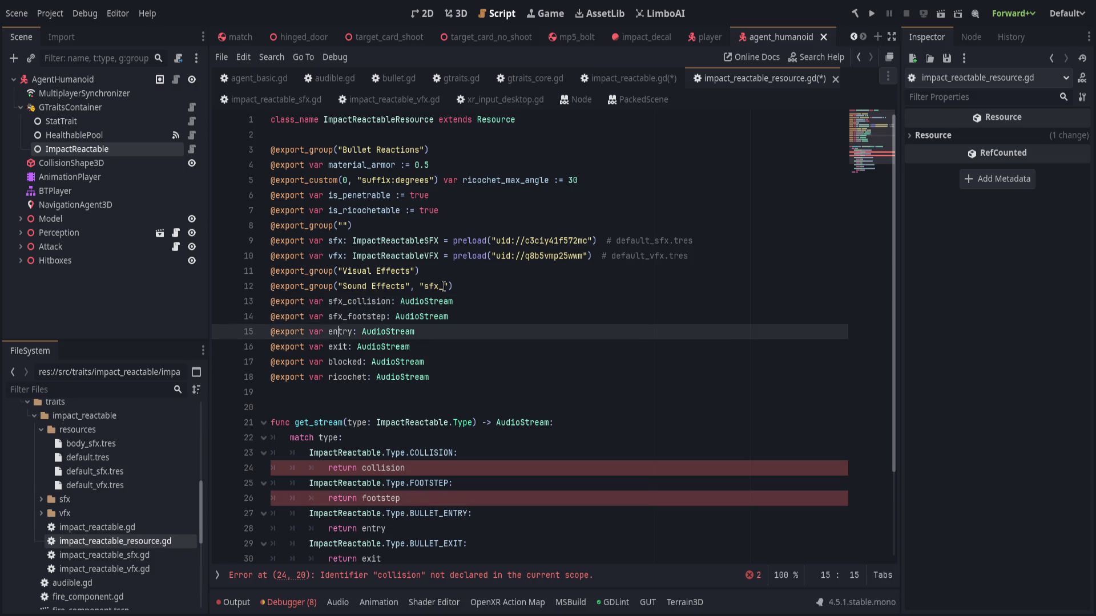
Prefix the remaining sound variables on lines 15-18 with sfx_ using multiple carets.
{"action": "left_click", "coordinate": [332, 378]}
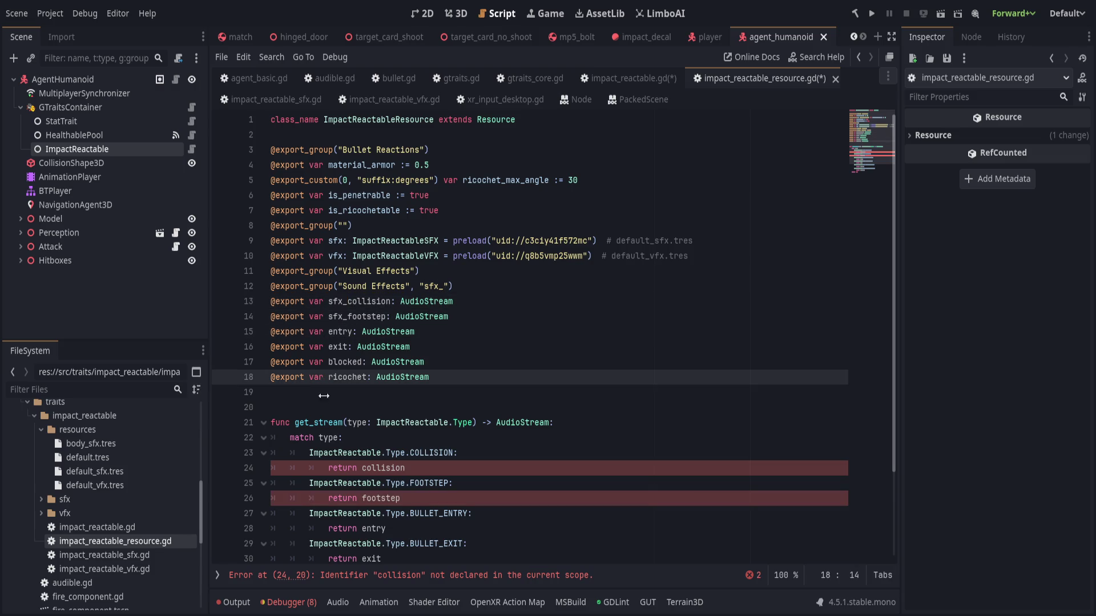
{"action": "left_click", "coordinate": [395, 423]}
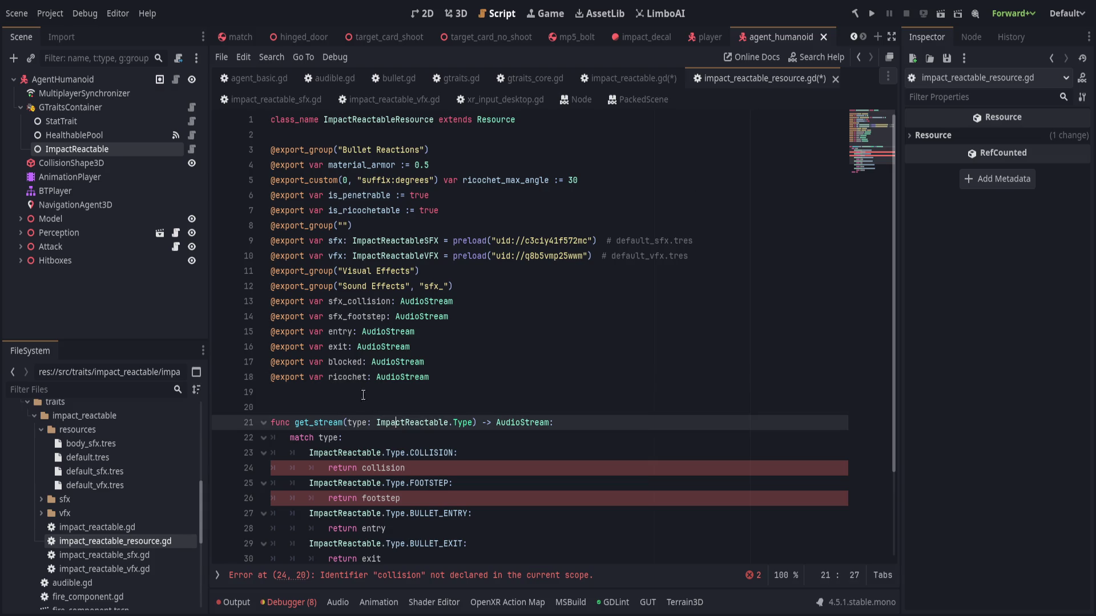
{"action": "left_click", "coordinate": [326, 377]}
{"action": "key", "text": "shift+alt+Up"}
{"action": "key", "text": "shift+alt+Up"}
{"action": "key", "text": "shift+alt+Up"}
{"action": "type", "text": "sfx_"}
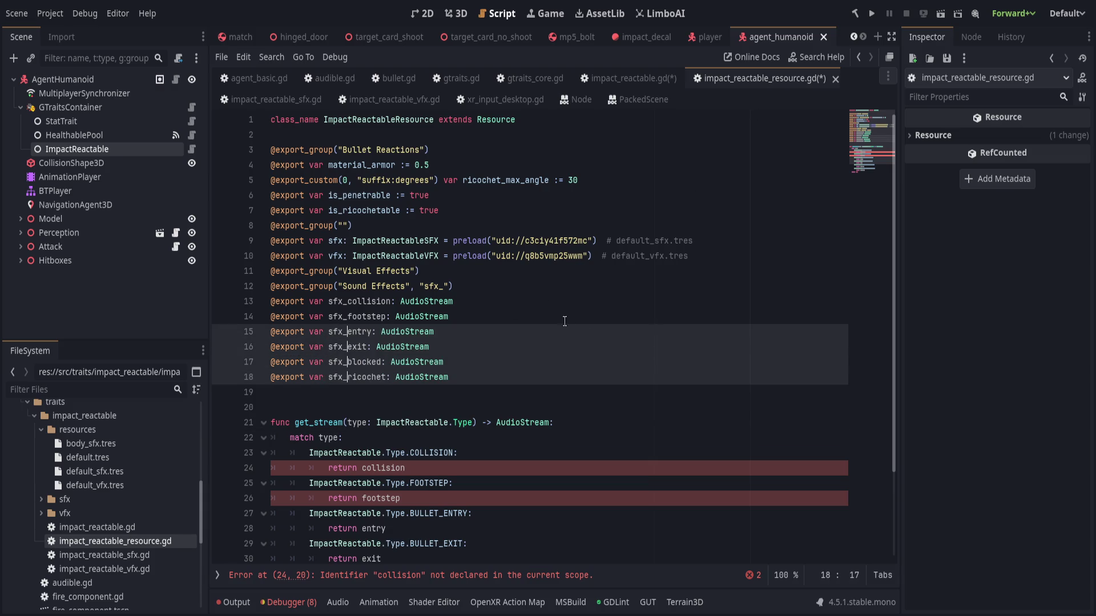
{"action": "left_click", "coordinate": [539, 381]}
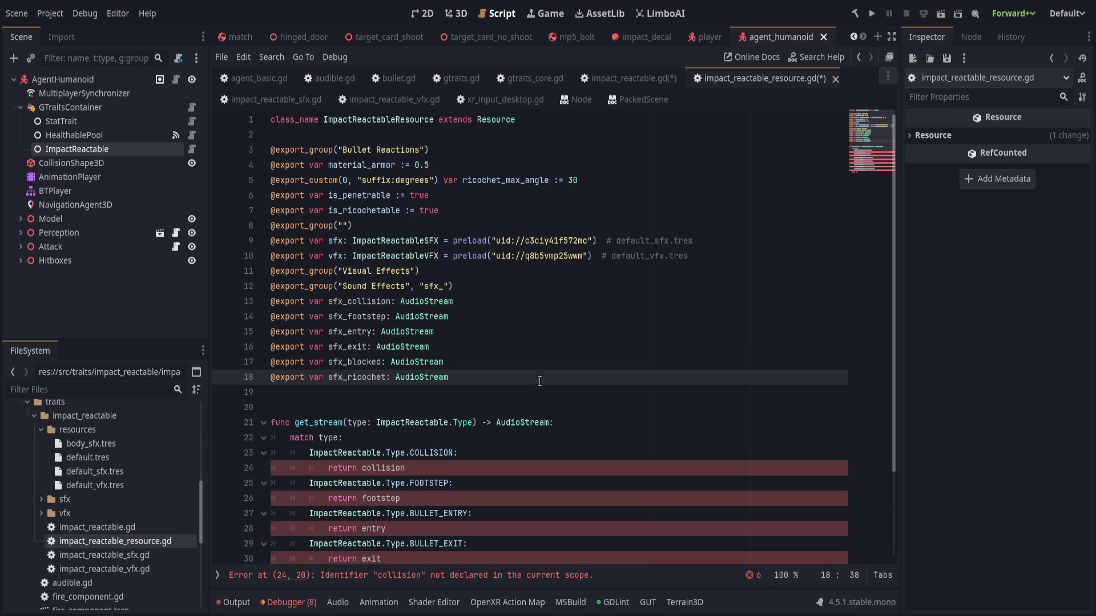
Start an export var line under Visual Effects and give that group the "vfx_" prefix.
{"action": "left_click", "coordinate": [496, 270]}
{"action": "key", "text": "Return"}
{"action": "type", "text": "@epxport"}
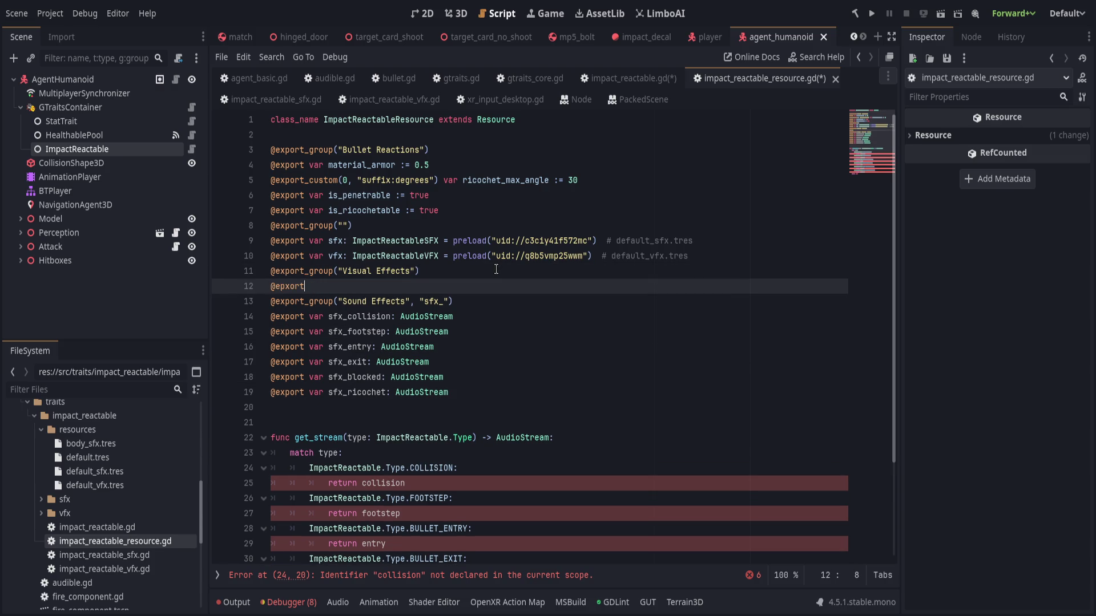
{"action": "key", "text": "BackSpace"}
{"action": "key", "text": "BackSpace"}
{"action": "key", "text": "BackSpace"}
{"action": "type", "text": "export var"}
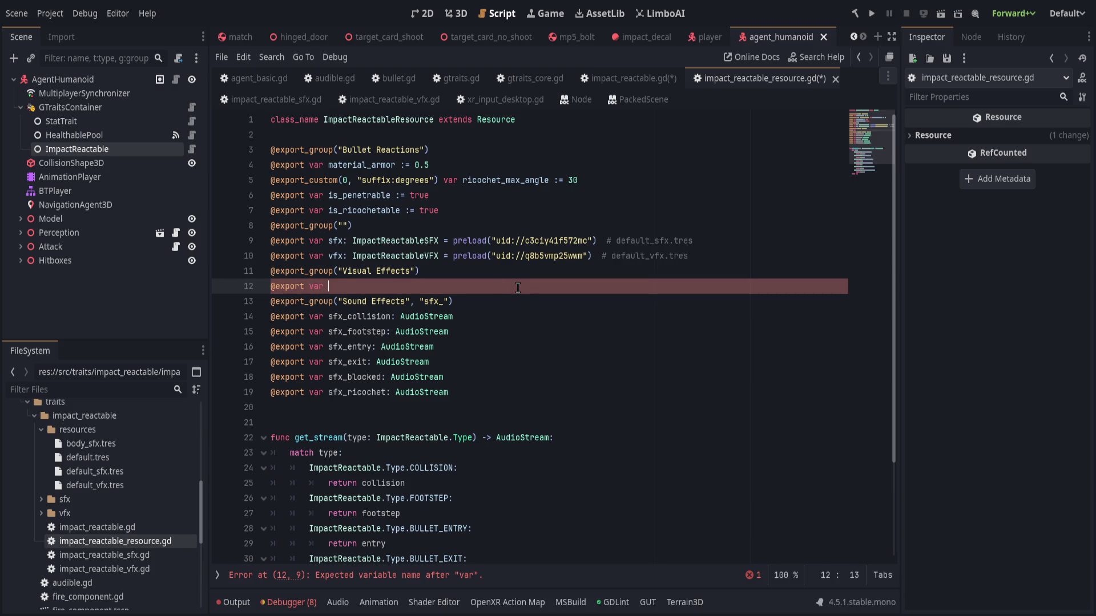
{"action": "left_click", "coordinate": [421, 272]}
{"action": "key", "text": "Left"}
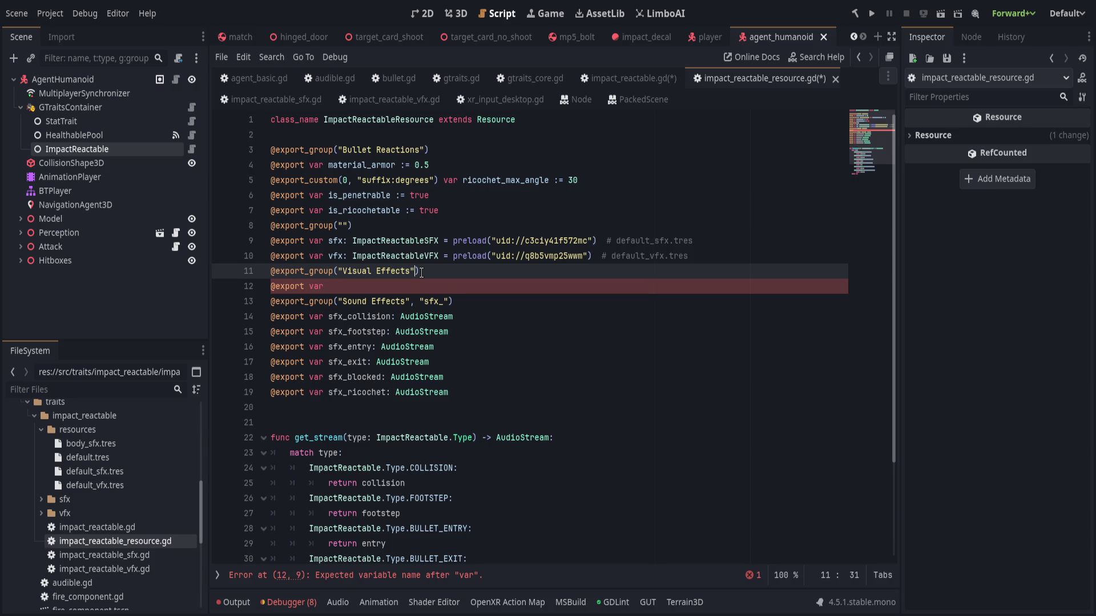
{"action": "type", "text": "\""}
{"action": "type", "text": "vfx_"}
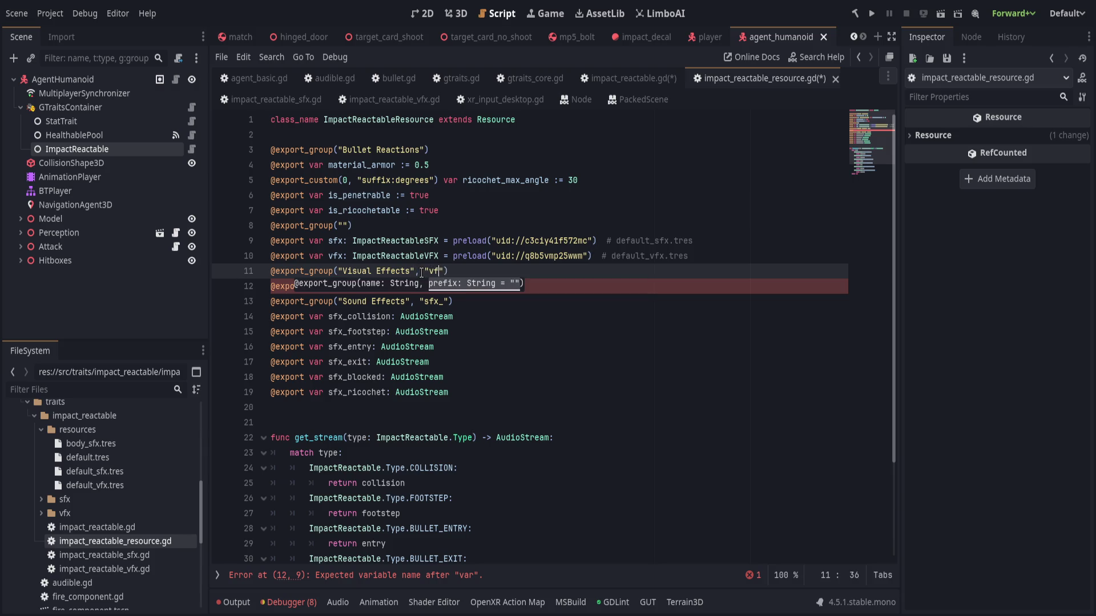
{"action": "key", "text": "Down"}
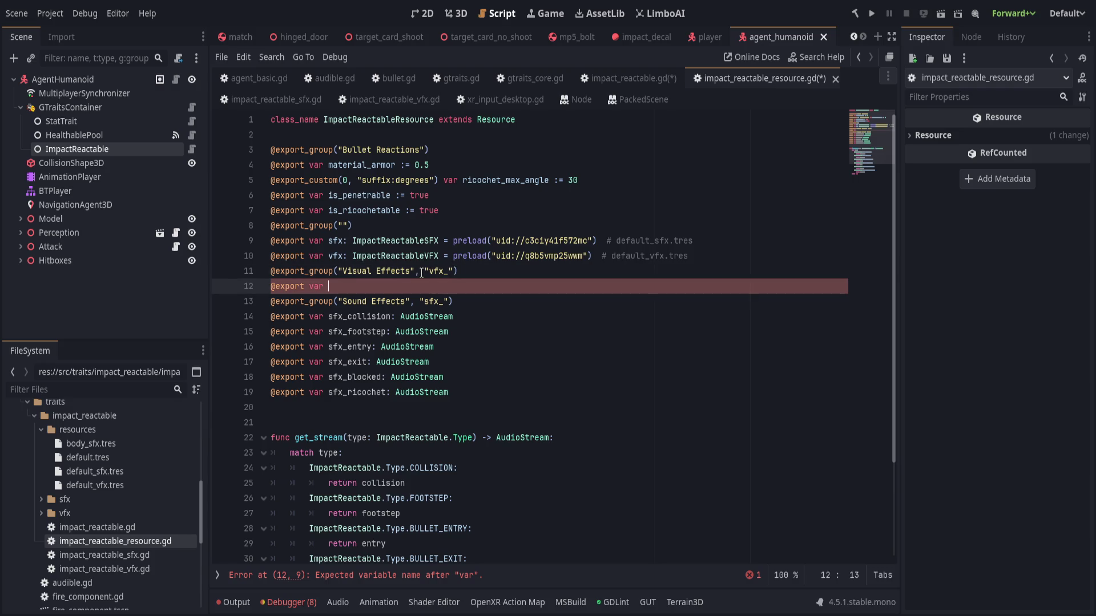
{"action": "scroll", "coordinate": [458, 375], "scroll_direction": "down", "scroll_amount": 3}
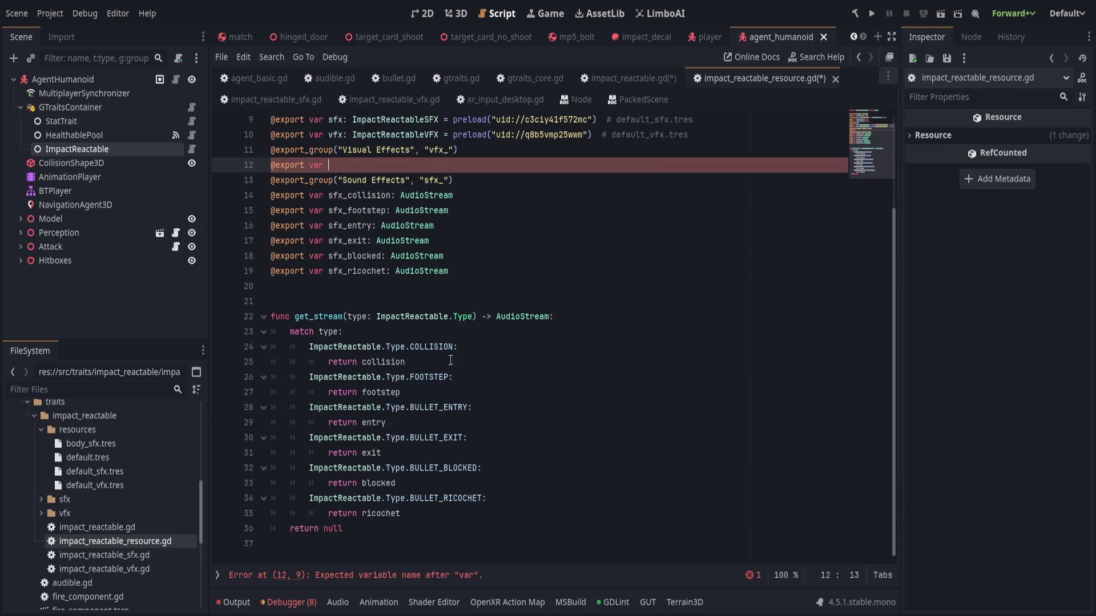
{"action": "scroll", "coordinate": [448, 359], "scroll_direction": "up", "scroll_amount": 1}
{"action": "left_click", "coordinate": [370, 241]}
Make get_stream return sfx_collision, sfx_footstep and sfx_entry.
{"action": "double_click", "coordinate": [383, 408]}
{"action": "type", "text": "sfx_collision"}
{"action": "double_click", "coordinate": [358, 256]}
{"action": "key", "text": "ctrl+c"}
{"action": "double_click", "coordinate": [375, 437]}
{"action": "key", "text": "ctrl+v"}
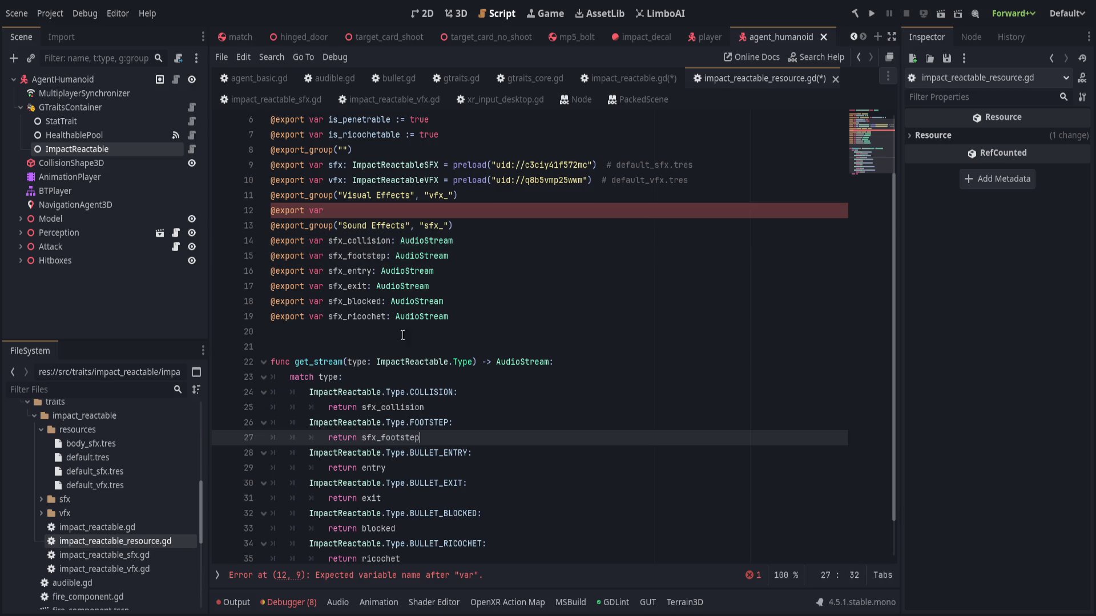
{"action": "double_click", "coordinate": [354, 272]}
{"action": "key", "text": "ctrl+c"}
{"action": "double_click", "coordinate": [359, 468]}
{"action": "key", "text": "ctrl+v"}
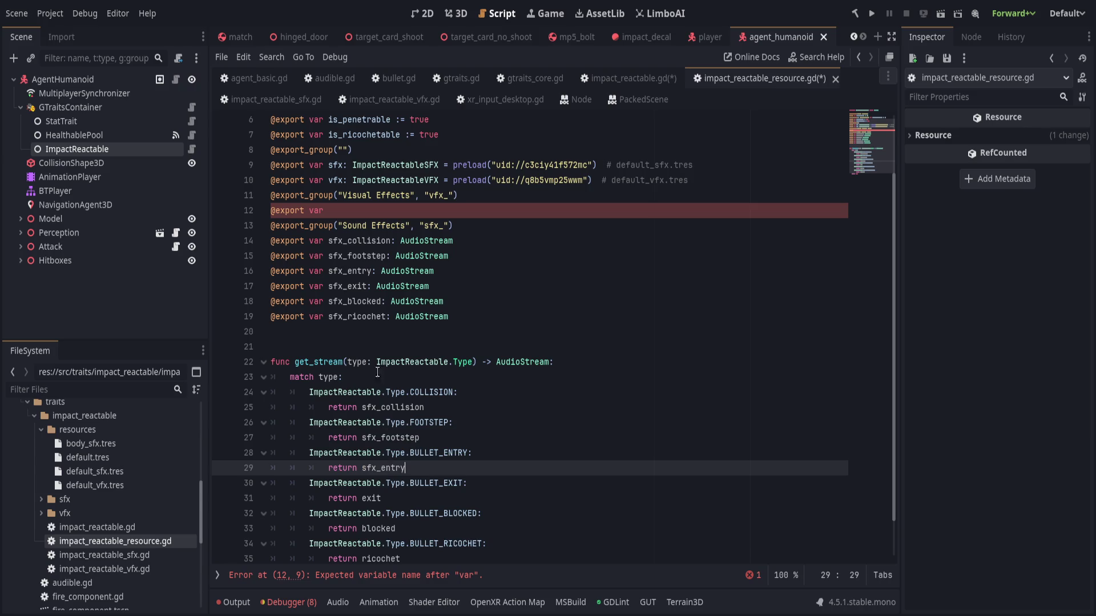
Make the exit, blocked and ricochet branches return sfx_exit, sfx_blocked and sfx_ricochet.
{"action": "left_click", "coordinate": [353, 286]}
{"action": "double_click", "coordinate": [353, 286]}
{"action": "key", "text": "ctrl+c"}
{"action": "double_click", "coordinate": [371, 498]}
{"action": "key", "text": "ctrl+v"}
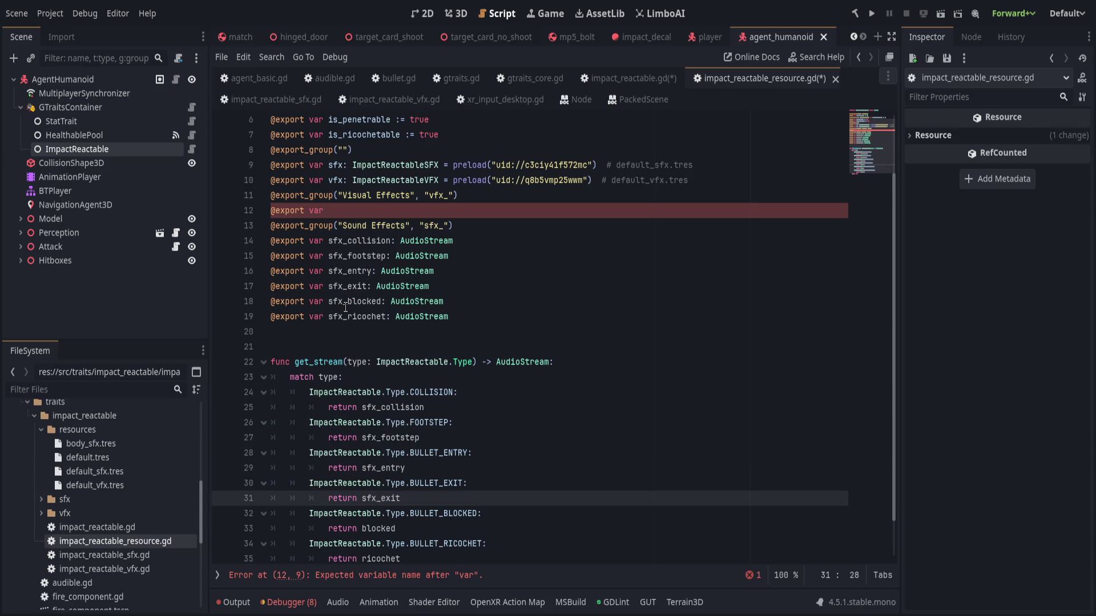
{"action": "double_click", "coordinate": [346, 301]}
{"action": "key", "text": "ctrl+c"}
{"action": "double_click", "coordinate": [387, 529]}
{"action": "key", "text": "ctrl+v"}
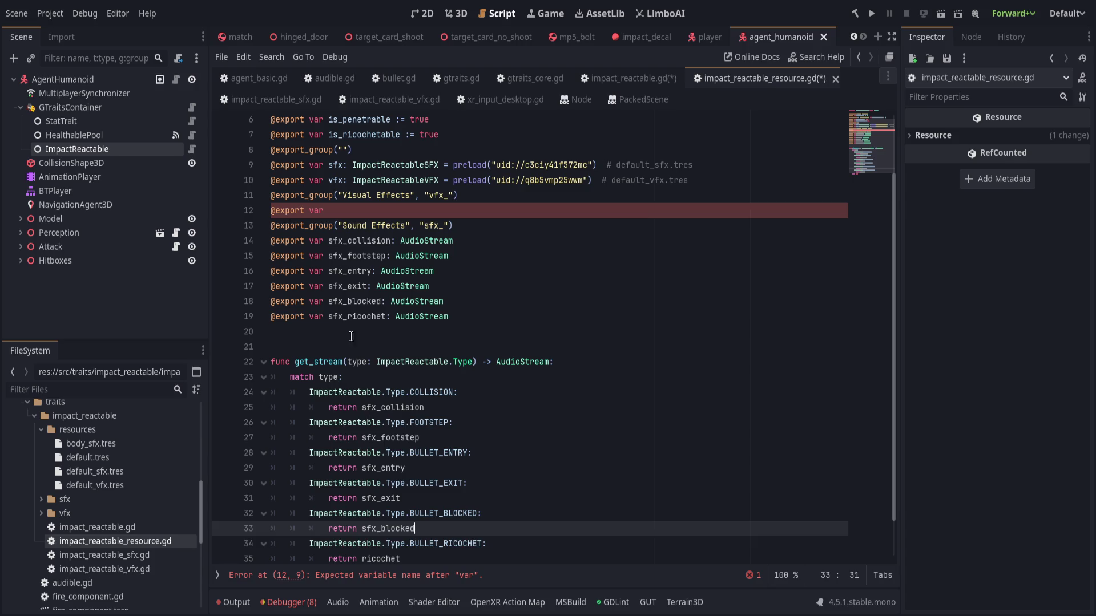
{"action": "scroll", "coordinate": [389, 390], "scroll_direction": "down", "scroll_amount": 1}
{"action": "double_click", "coordinate": [376, 513]}
{"action": "key", "text": "ctrl+v"}
{"action": "left_click", "coordinate": [537, 525]}
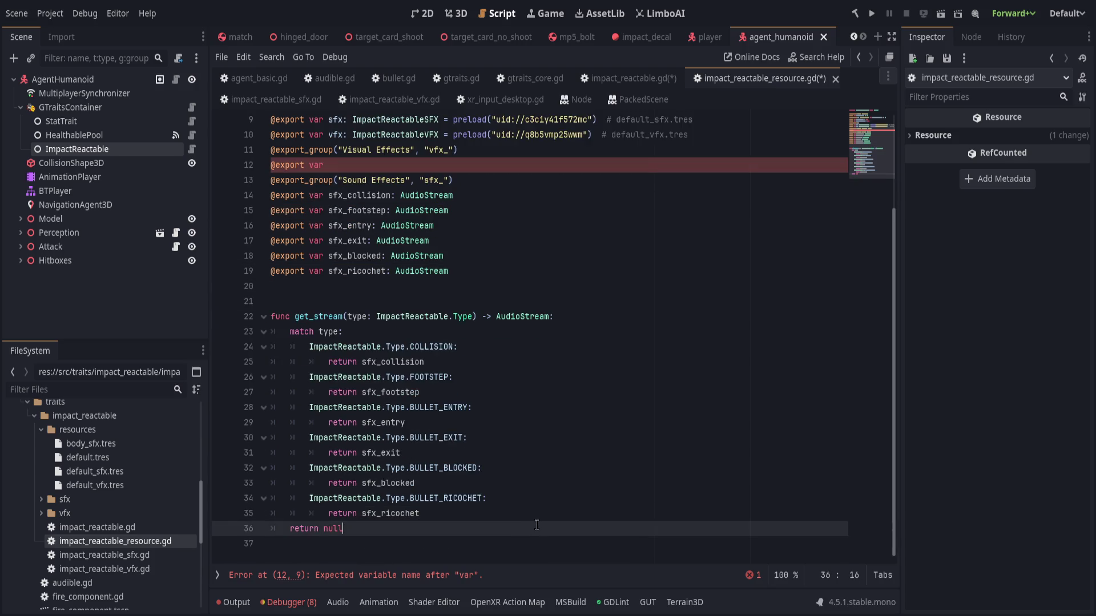
Delete the preloaded sfx and vfx export lines and the empty export group, then save.
{"action": "scroll", "coordinate": [468, 343], "scroll_direction": "up", "scroll_amount": 2}
{"action": "left_click", "coordinate": [433, 244]}
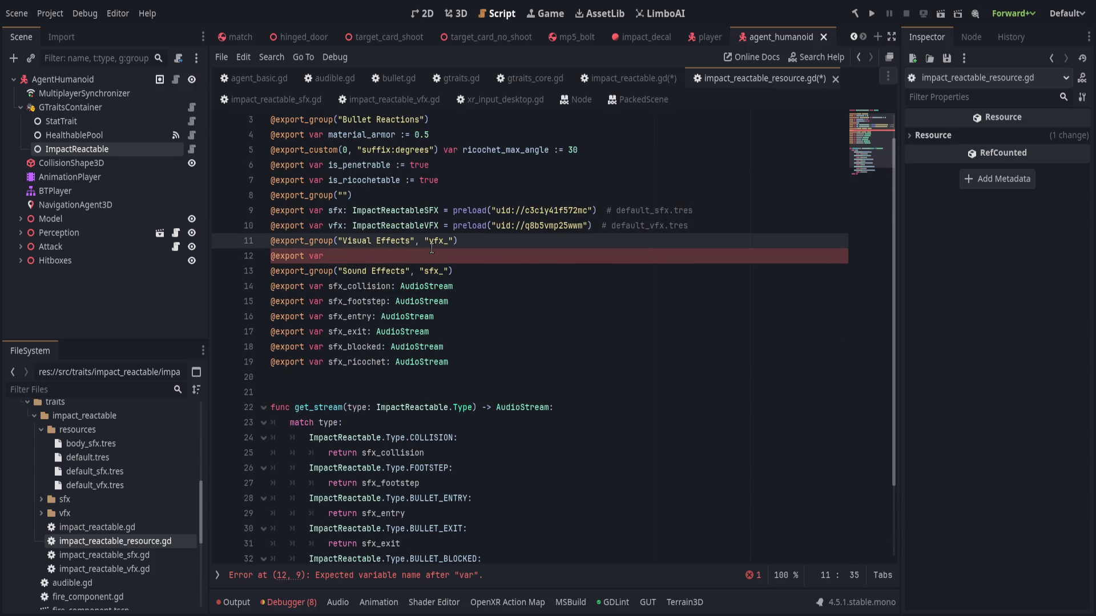
{"action": "left_click", "coordinate": [403, 256]}
{"action": "type", "text": "fx_"}
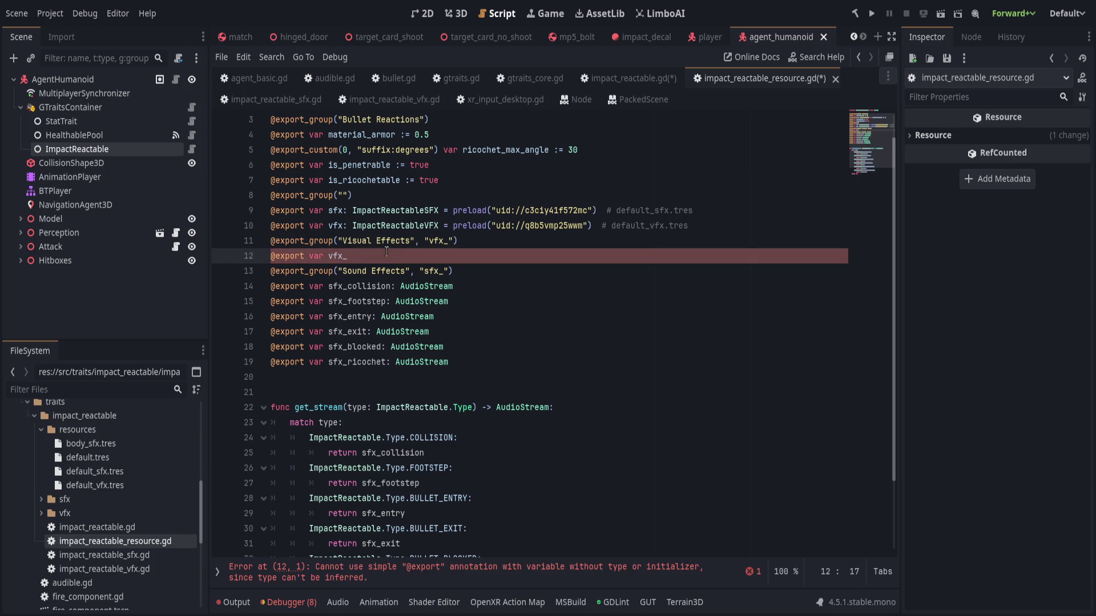
{"action": "left_click", "coordinate": [387, 212]}
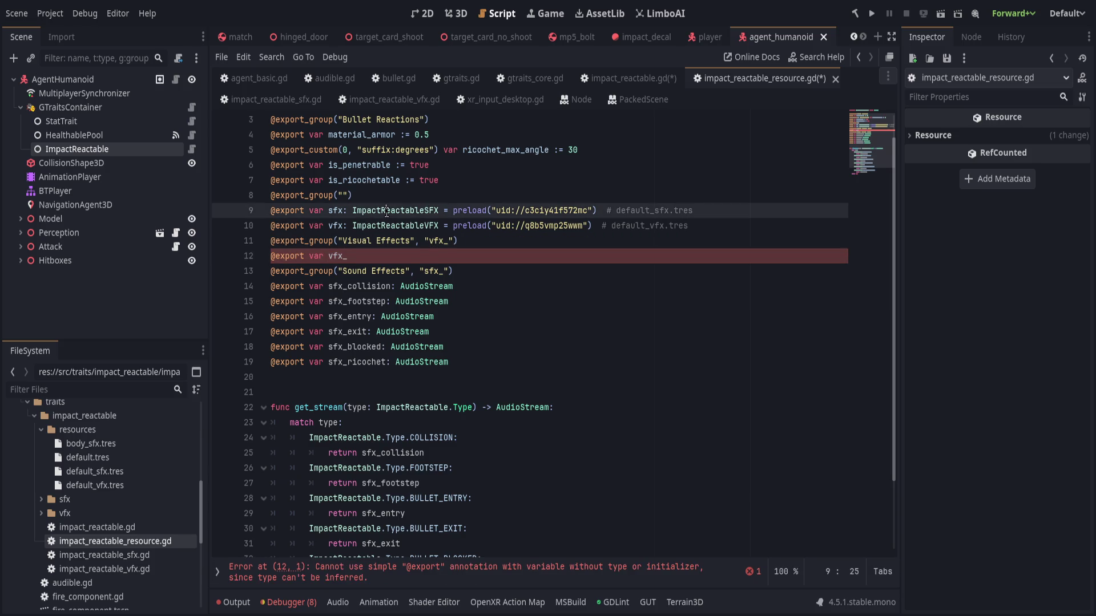
{"action": "key", "text": "ctrl+shift+k"}
{"action": "key", "text": "ctrl+shift+k"}
{"action": "key", "text": "ctrl+shift+k"}
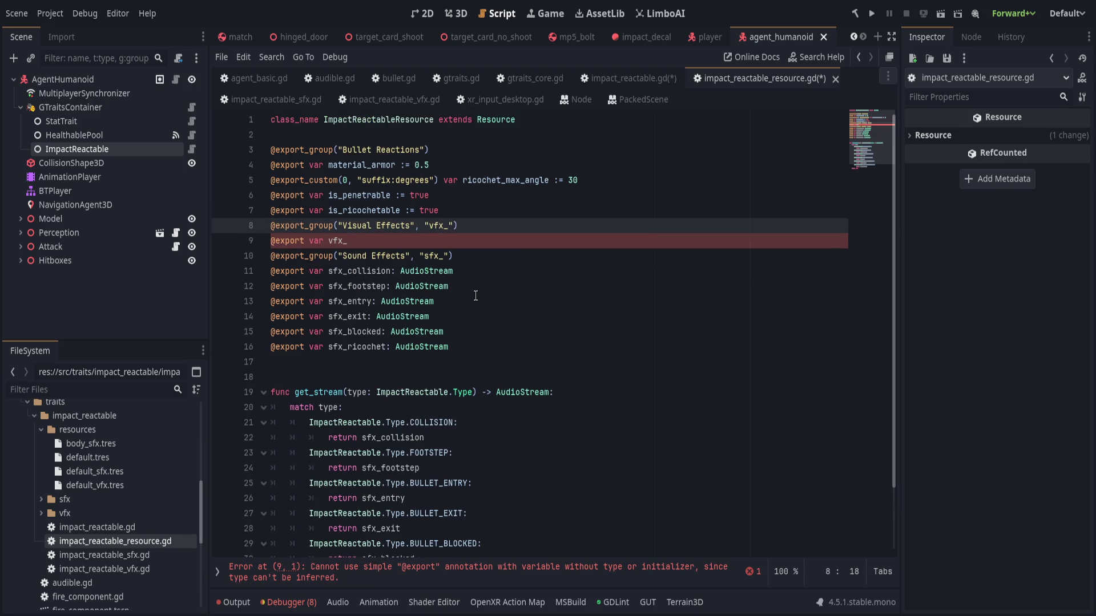
{"action": "scroll", "coordinate": [514, 286], "scroll_direction": "up", "scroll_amount": 1}
{"action": "key", "text": "ctrl+s"}
{"action": "double_click", "coordinate": [140, 569]}
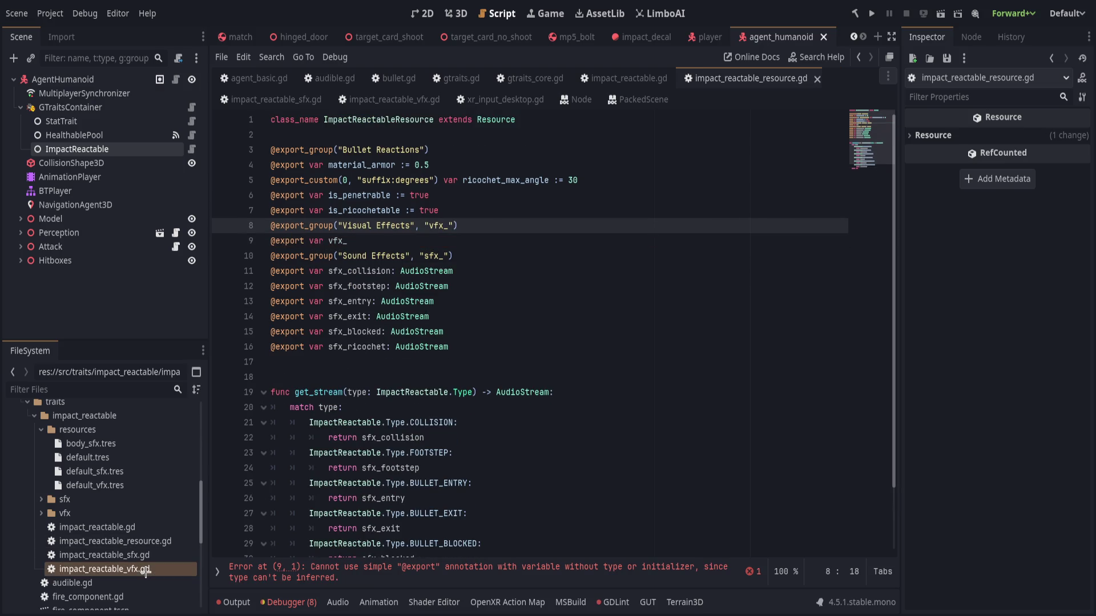
Remove all code below class_name in impact_reactable_vfx.gd and return to the resource script.
{"action": "scroll", "coordinate": [460, 388], "scroll_direction": "up", "scroll_amount": 5}
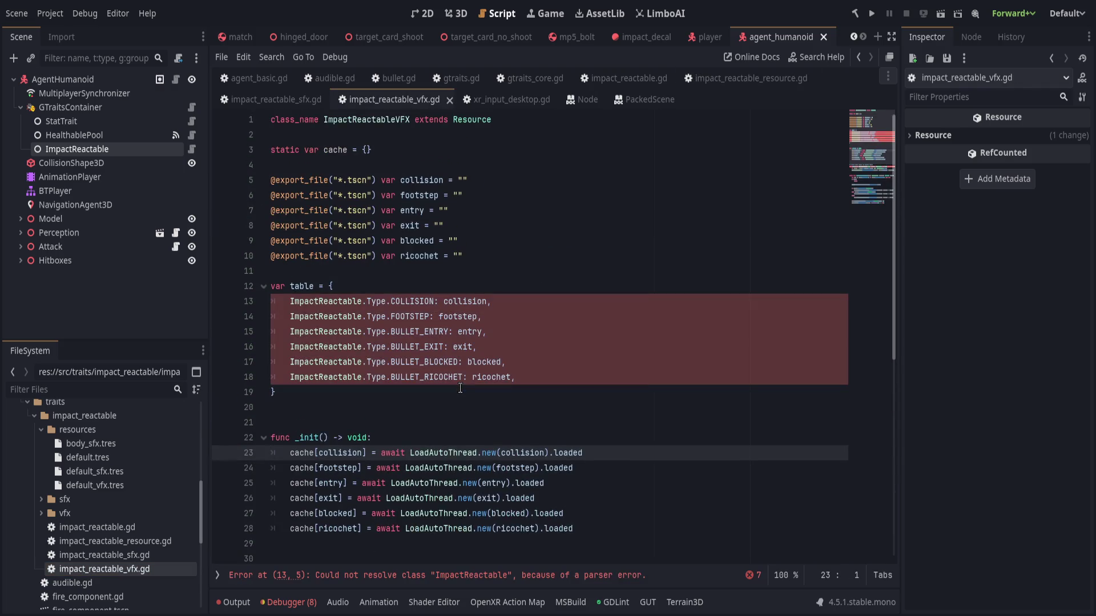
{"action": "left_click", "coordinate": [460, 388]}
{"action": "left_click", "coordinate": [510, 282]}
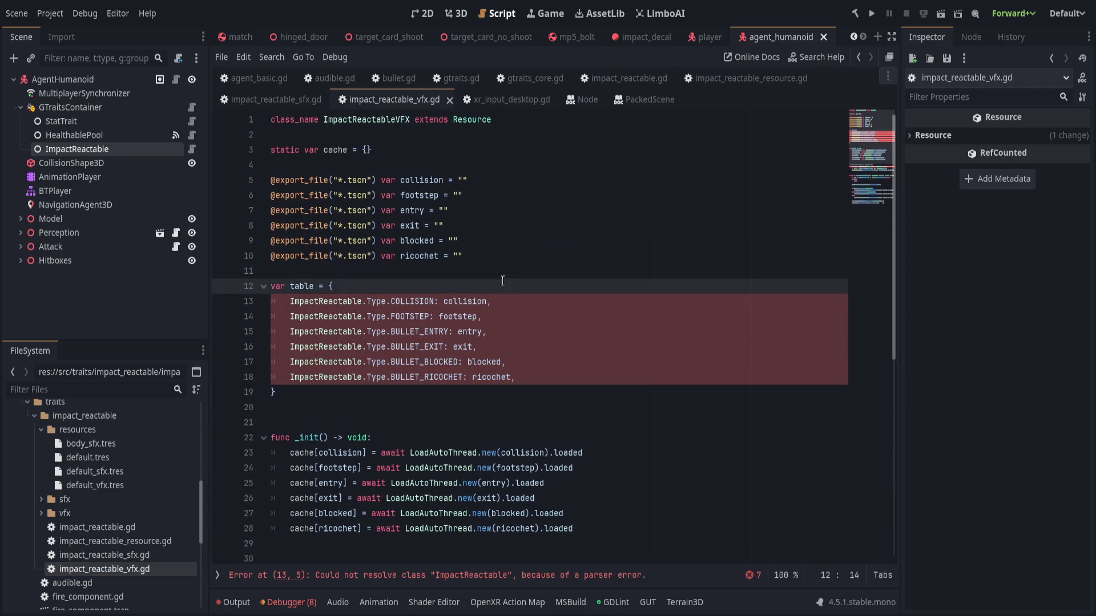
{"action": "left_click", "coordinate": [291, 286]}
{"action": "scroll", "coordinate": [485, 231], "scroll_direction": "down", "scroll_amount": 5}
{"action": "scroll", "coordinate": [516, 234], "scroll_direction": "up", "scroll_amount": 1}
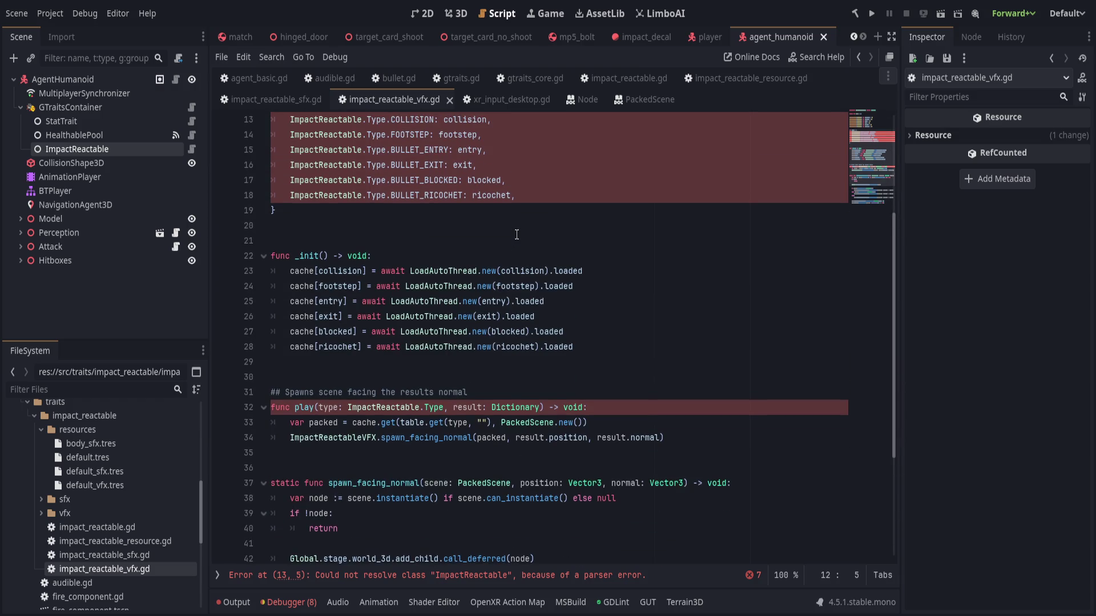
{"action": "scroll", "coordinate": [485, 307], "scroll_direction": "up", "scroll_amount": 4}
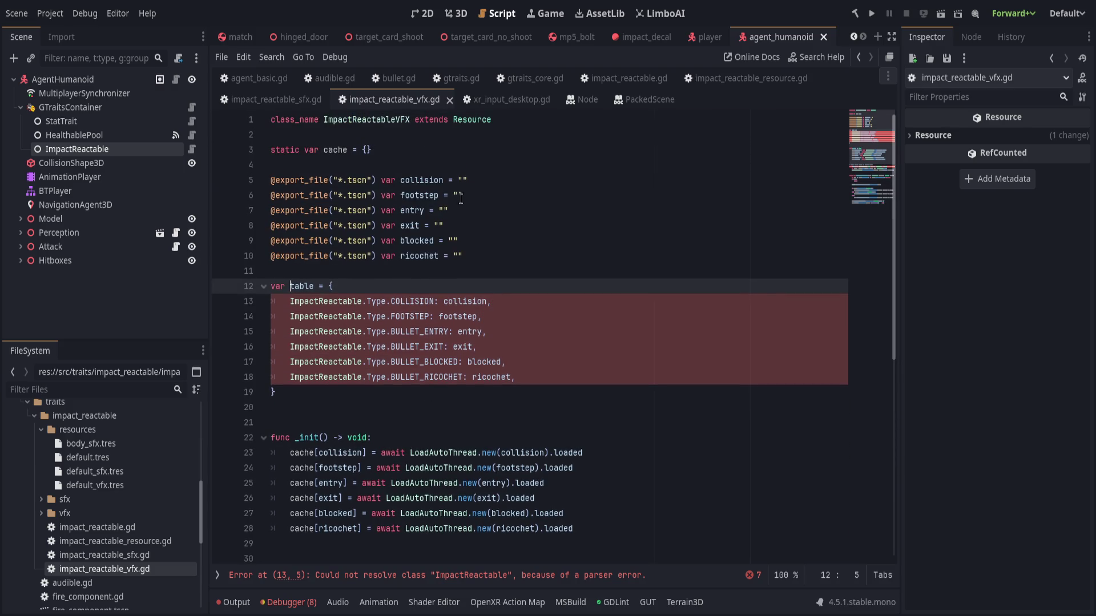
{"action": "mouse_move", "coordinate": [462, 135]}
{"action": "left_mouse_down"}
{"action": "mouse_move", "coordinate": [556, 270]}
{"action": "mouse_move", "coordinate": [548, 398]}
{"action": "mouse_move", "coordinate": [457, 398]}
{"action": "left_mouse_up"}
{"action": "scroll", "coordinate": [548, 398], "scroll_direction": "down", "scroll_amount": 6}
{"action": "key", "text": "BackSpace"}
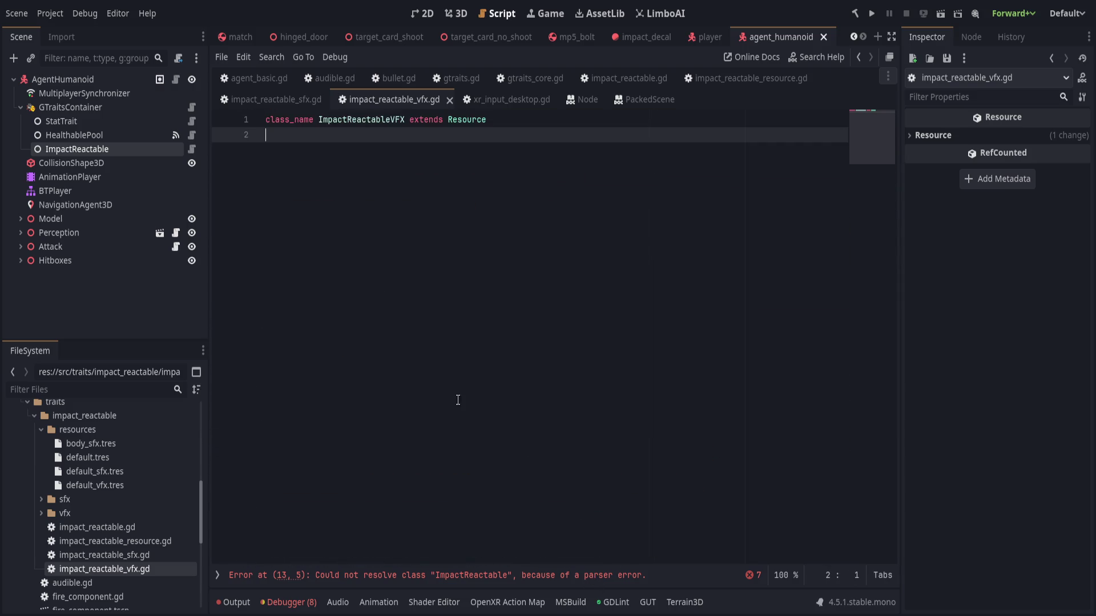
{"action": "left_click", "coordinate": [720, 79]}
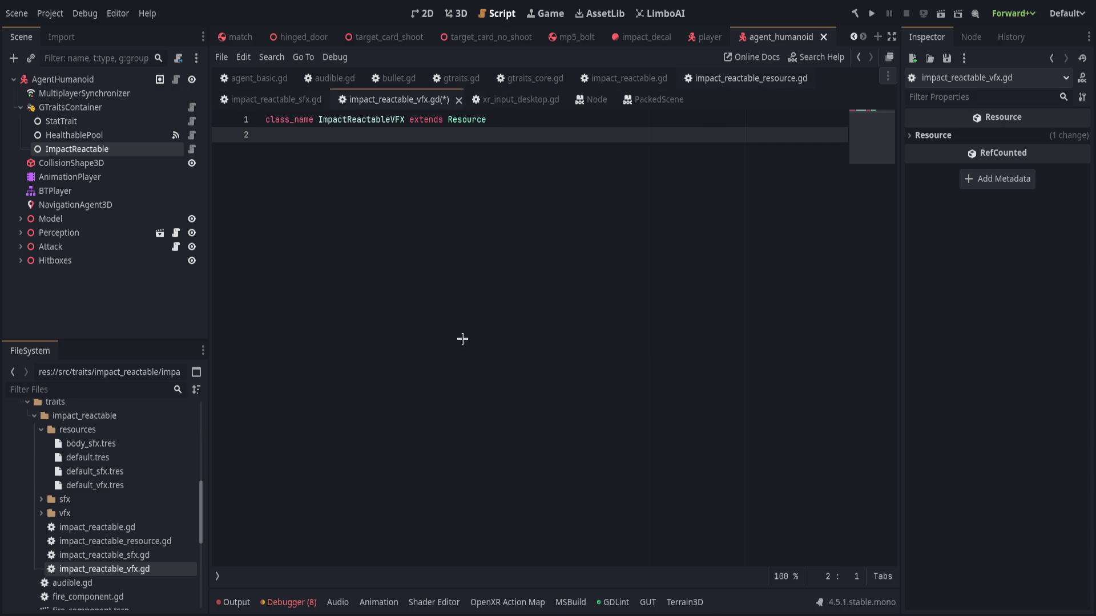
{"action": "left_click", "coordinate": [445, 371]}
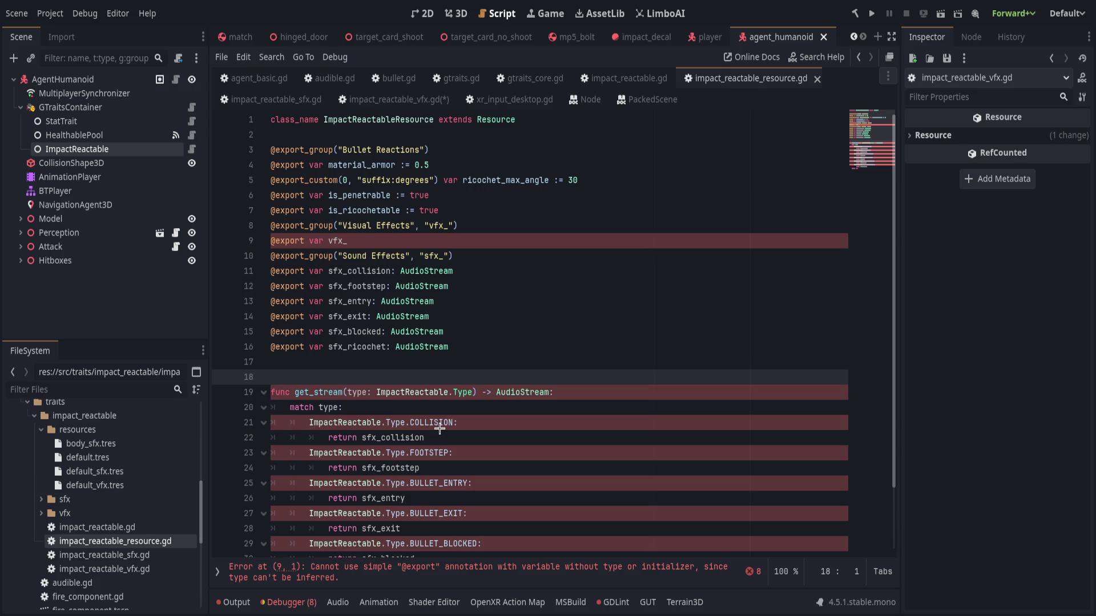
Paste the VFX code at the end and move the six scene-file exports into Visual Effects.
{"action": "left_click", "coordinate": [480, 315]}
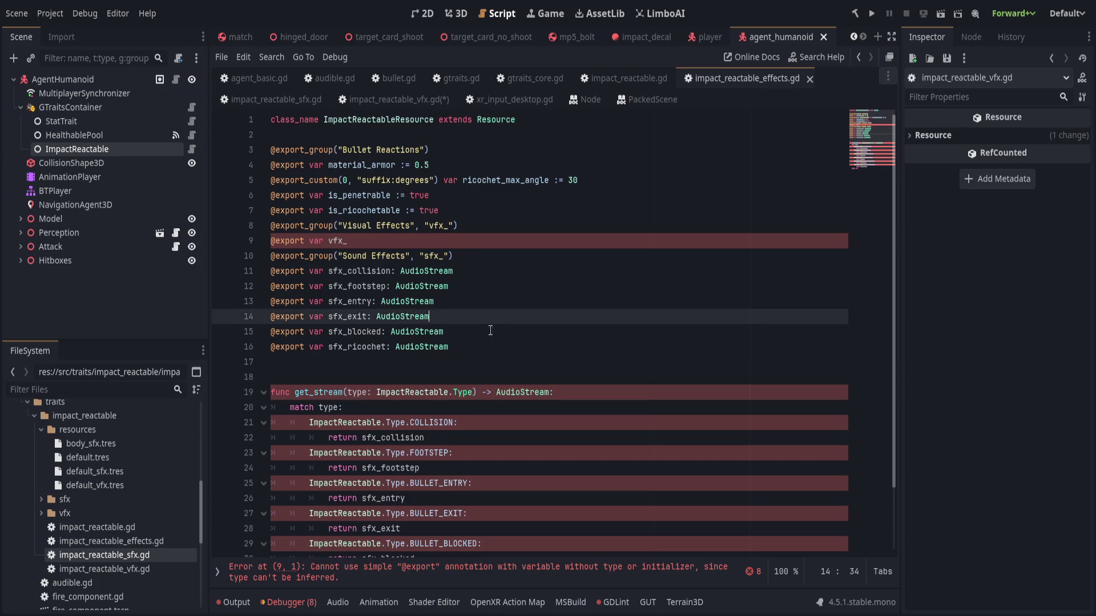
{"action": "scroll", "coordinate": [447, 342], "scroll_direction": "down", "scroll_amount": 2}
{"action": "key", "text": "Down"}
{"action": "key", "text": "Down"}
{"action": "key", "text": "Down"}
{"action": "key", "text": "ctrl+End"}
{"action": "scroll", "coordinate": [455, 281], "scroll_direction": "up", "scroll_amount": 10}
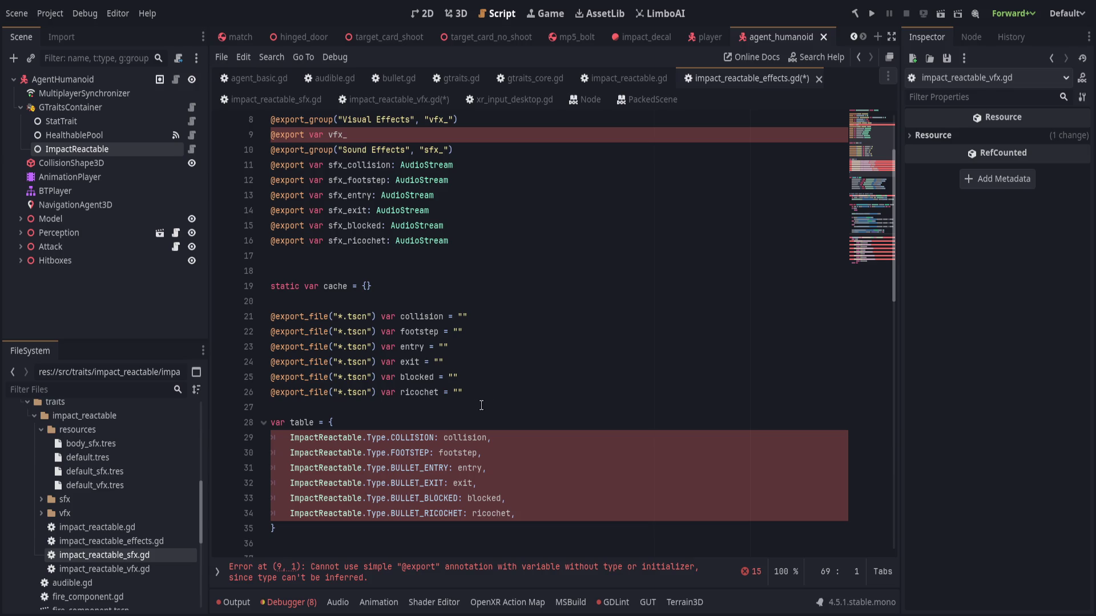
{"action": "mouse_move", "coordinate": [508, 397]}
{"action": "left_mouse_down"}
{"action": "mouse_move", "coordinate": [271, 317]}
{"action": "mouse_move", "coordinate": [284, 308]}
{"action": "left_mouse_up"}
{"action": "key", "text": "alt+Up"}
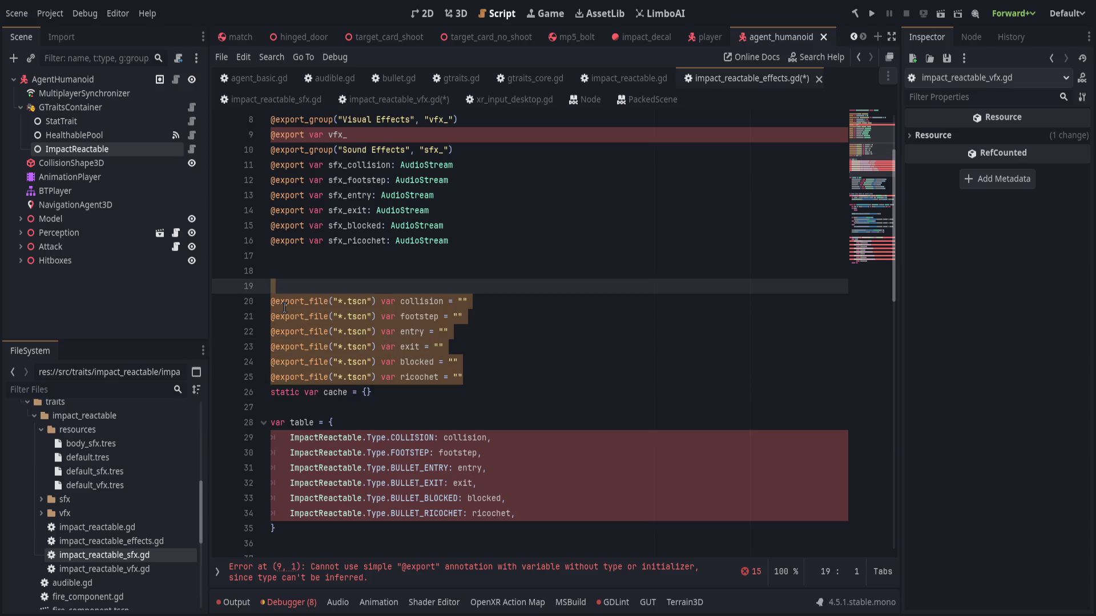
{"action": "key", "text": "alt+Up"}
{"action": "key", "text": "alt+Up"}
{"action": "key", "text": "alt+Up"}
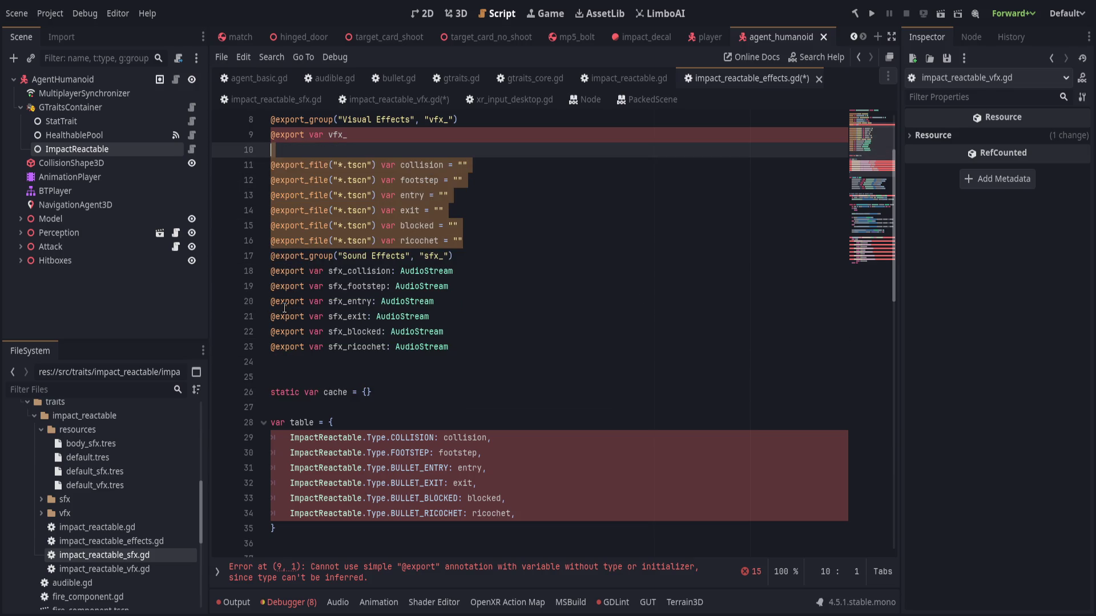
{"action": "key", "text": "Up"}
{"action": "key", "text": "BackSpace"}
{"action": "key", "text": "BackSpace"}
{"action": "key", "text": "BackSpace"}
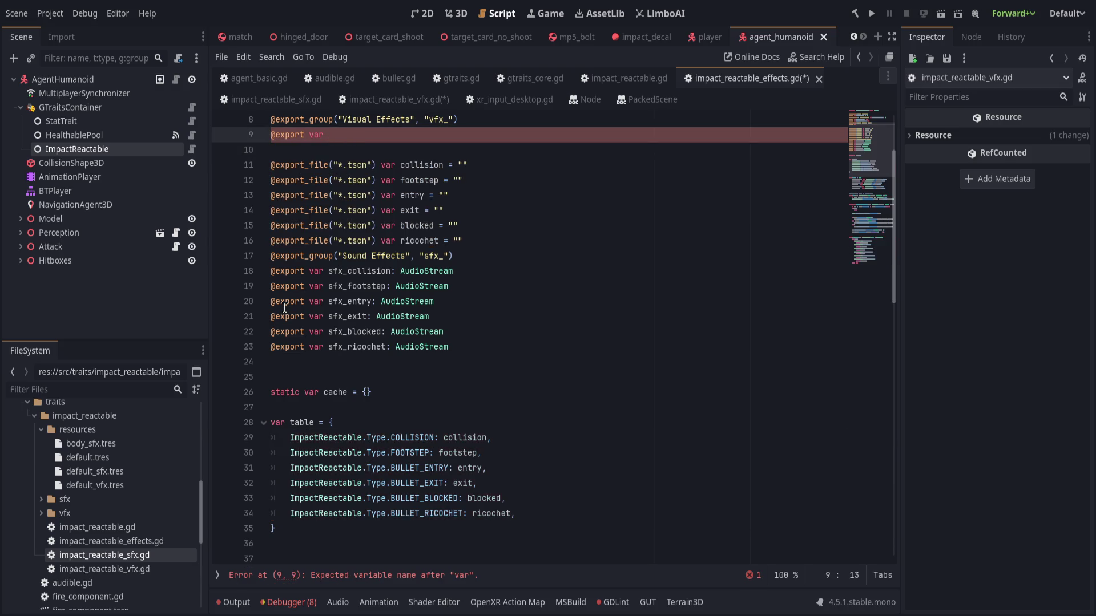
{"action": "key", "text": "Delete"}
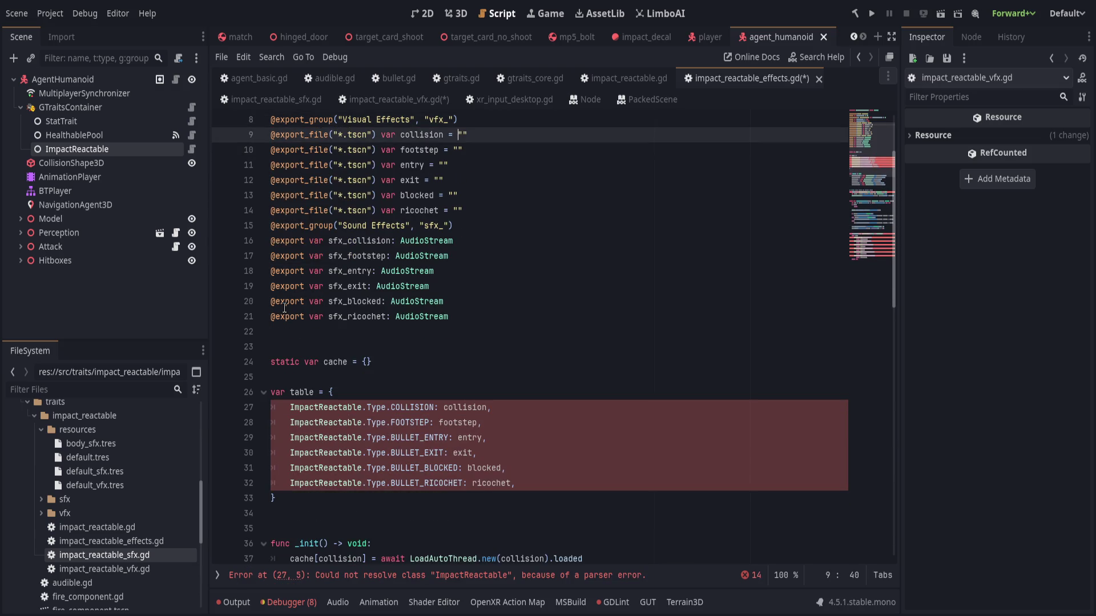
Prefix the six scene-file export names with vfx_ using multiple carets.
{"action": "left_click", "coordinate": [401, 210]}
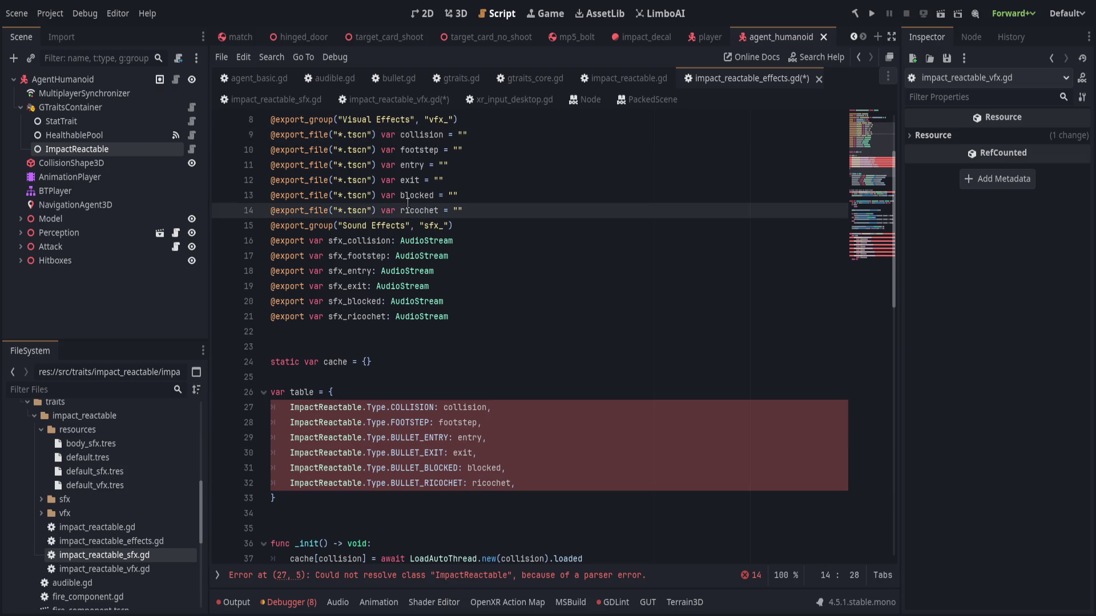
{"action": "key", "text": "shift+alt+Up"}
{"action": "key", "text": "shift+alt+Up"}
{"action": "key", "text": "shift+alt+Up"}
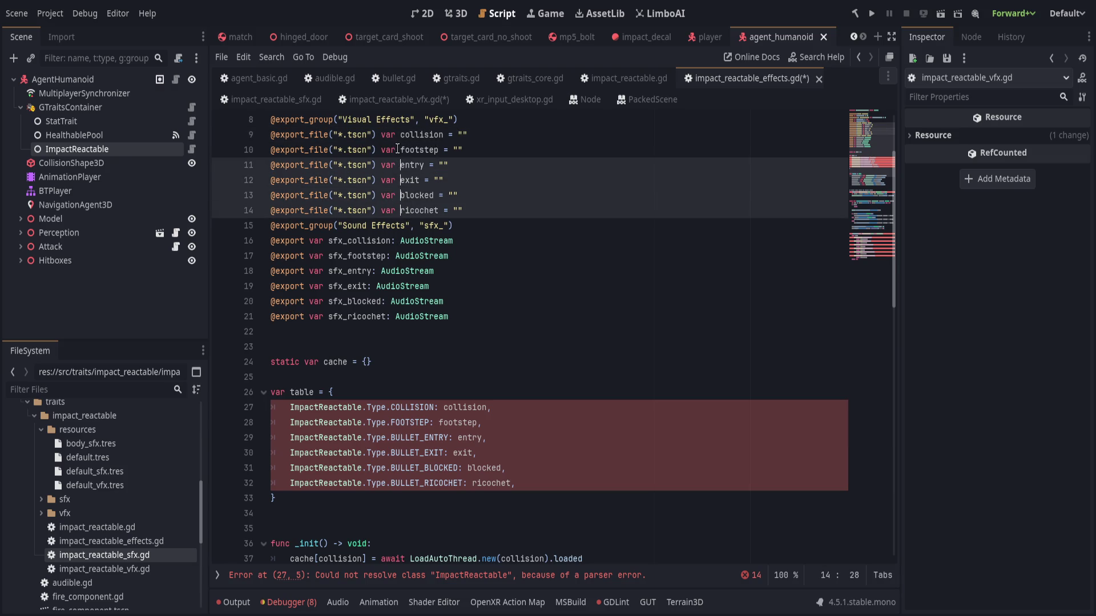
{"action": "type", "text": "vfx_"}
{"action": "left_click", "coordinate": [613, 141]}
Add blank lines before the Visual Effects and Sound Effects groups and save the script.
{"action": "scroll", "coordinate": [594, 200], "scroll_direction": "up", "scroll_amount": 1}
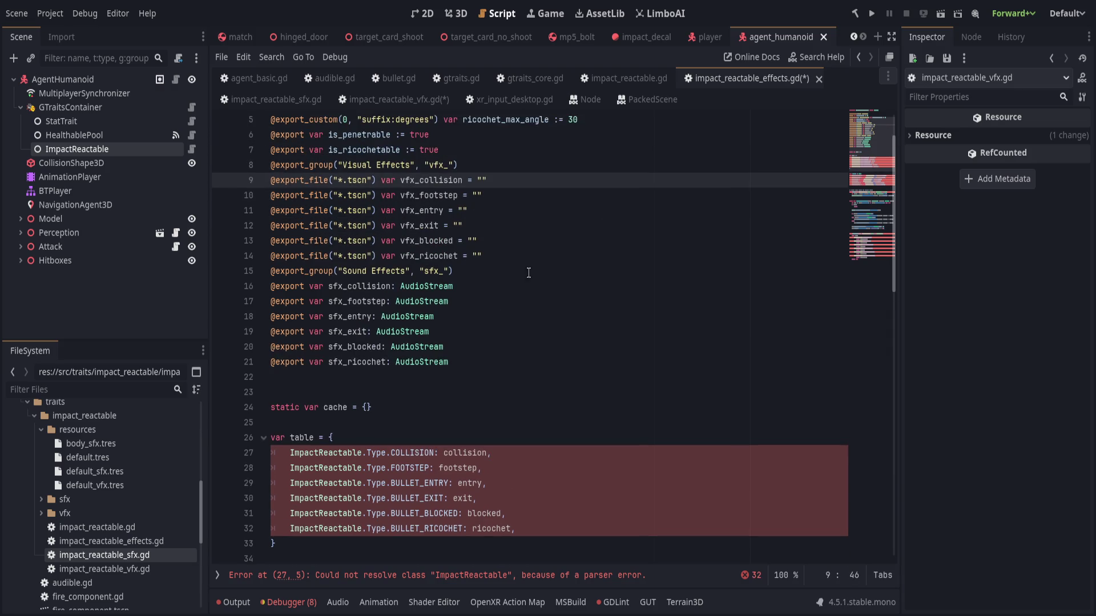
{"action": "left_click", "coordinate": [570, 255]}
{"action": "key", "text": "Return"}
{"action": "scroll", "coordinate": [592, 271], "scroll_direction": "up", "scroll_amount": 2}
{"action": "left_click", "coordinate": [530, 211]}
{"action": "key", "text": "Return"}
{"action": "left_click", "coordinate": [439, 144]}
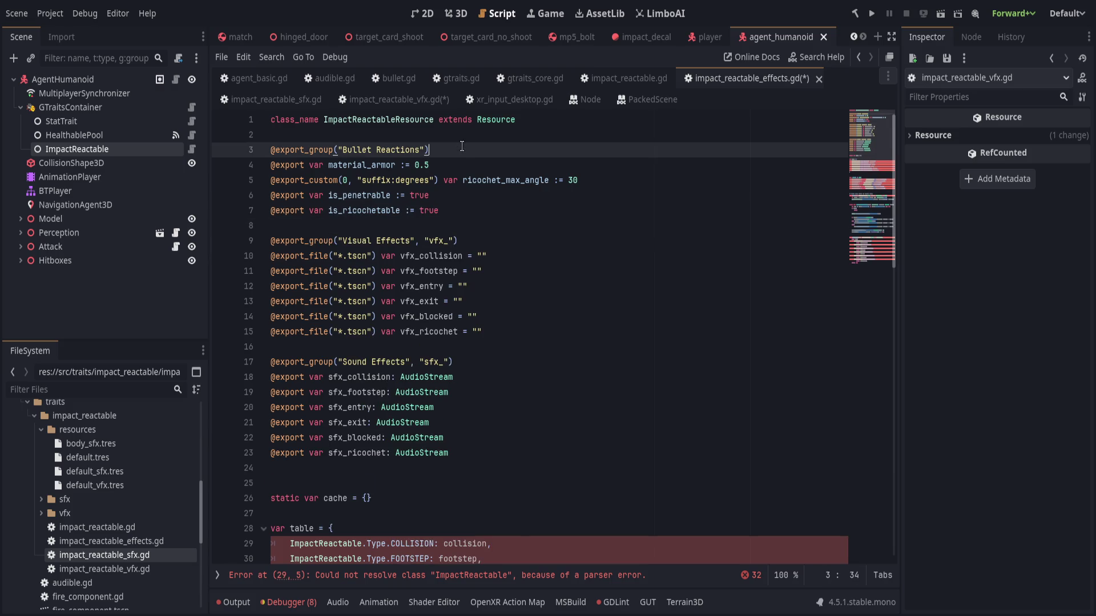
{"action": "double_click", "coordinate": [345, 166]}
{"action": "left_click", "coordinate": [508, 152]}
{"action": "key", "text": "ctrl+s"}
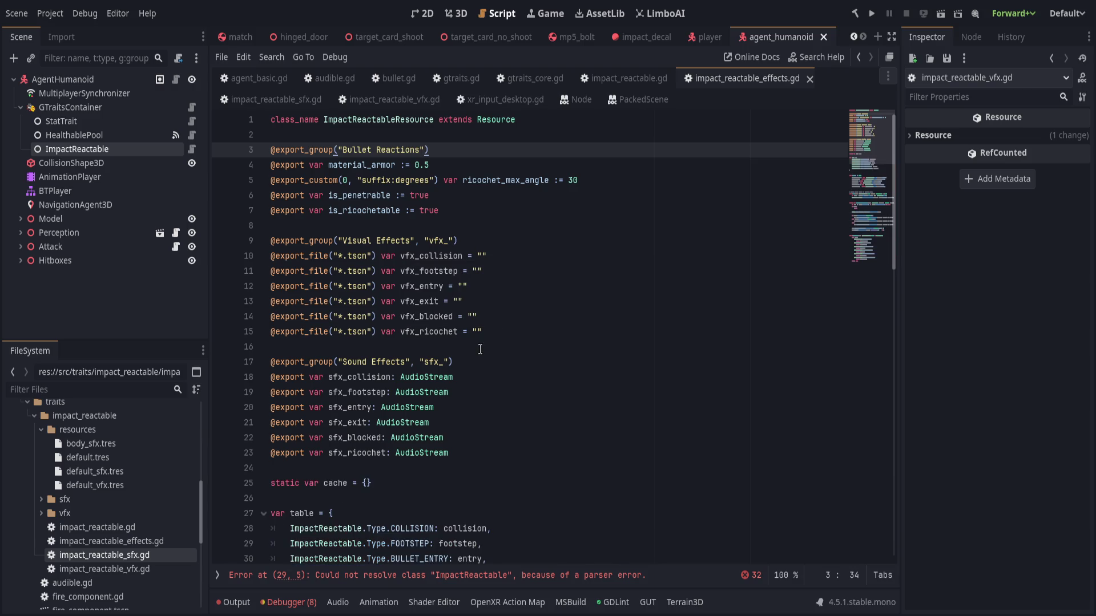
{"action": "scroll", "coordinate": [474, 437], "scroll_direction": "down", "scroll_amount": 4}
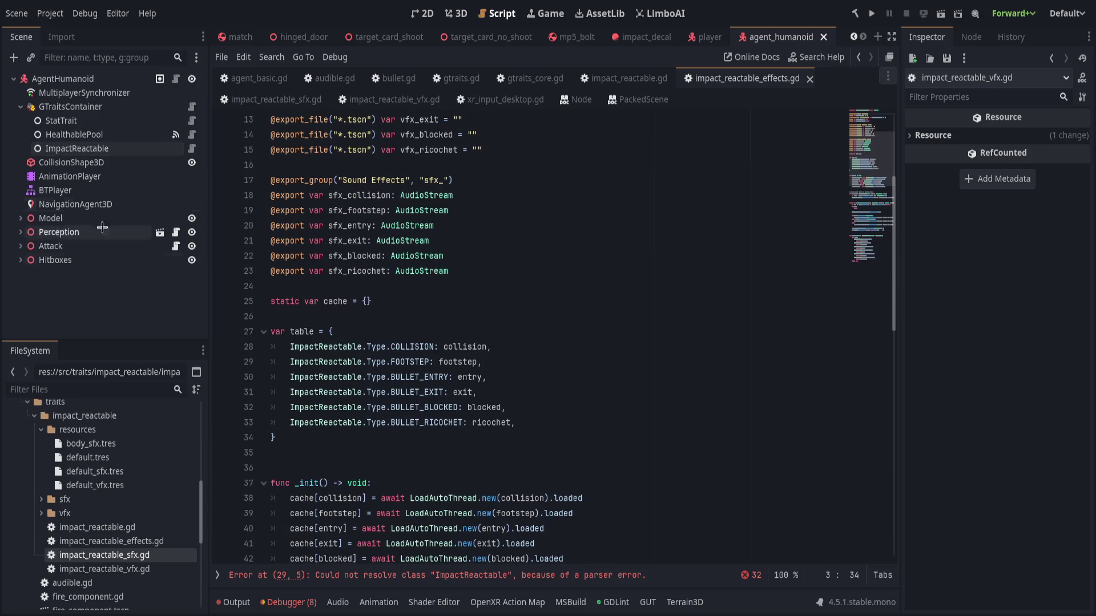
Revert ImpactReactable's Sfx, Vfx, Material Armor, Ricochet Max Angle, Is Penetrable and Is Ricochetable to defaults, then save.
{"action": "left_click", "coordinate": [80, 149]}
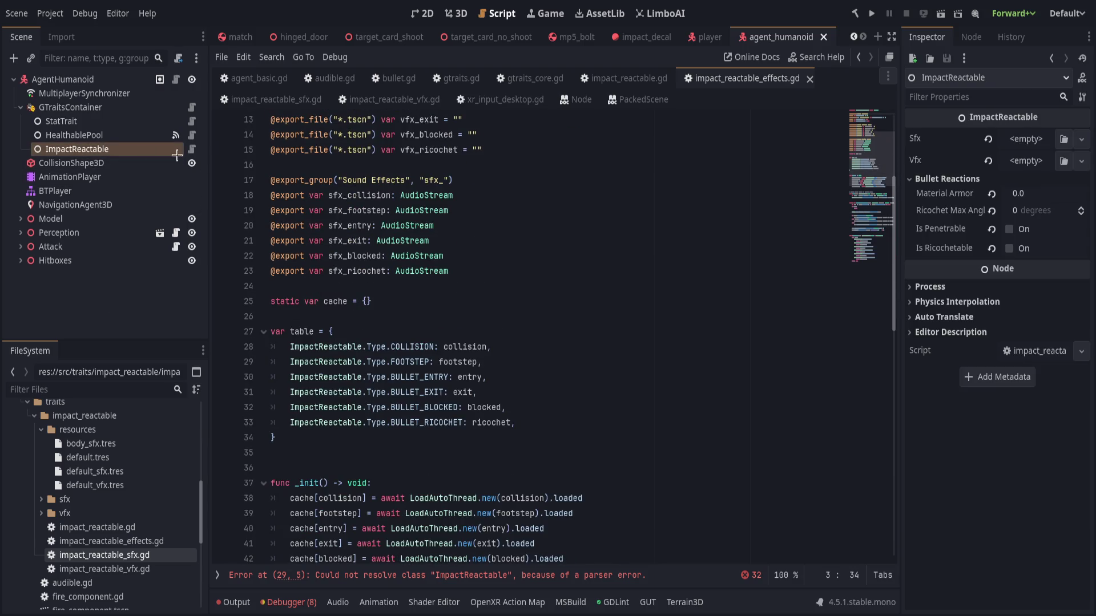
{"action": "left_click", "coordinate": [988, 139]}
{"action": "left_click", "coordinate": [988, 161]}
{"action": "left_click", "coordinate": [992, 194]}
{"action": "left_click", "coordinate": [992, 211]}
{"action": "left_click", "coordinate": [991, 229]}
{"action": "left_click", "coordinate": [992, 249]}
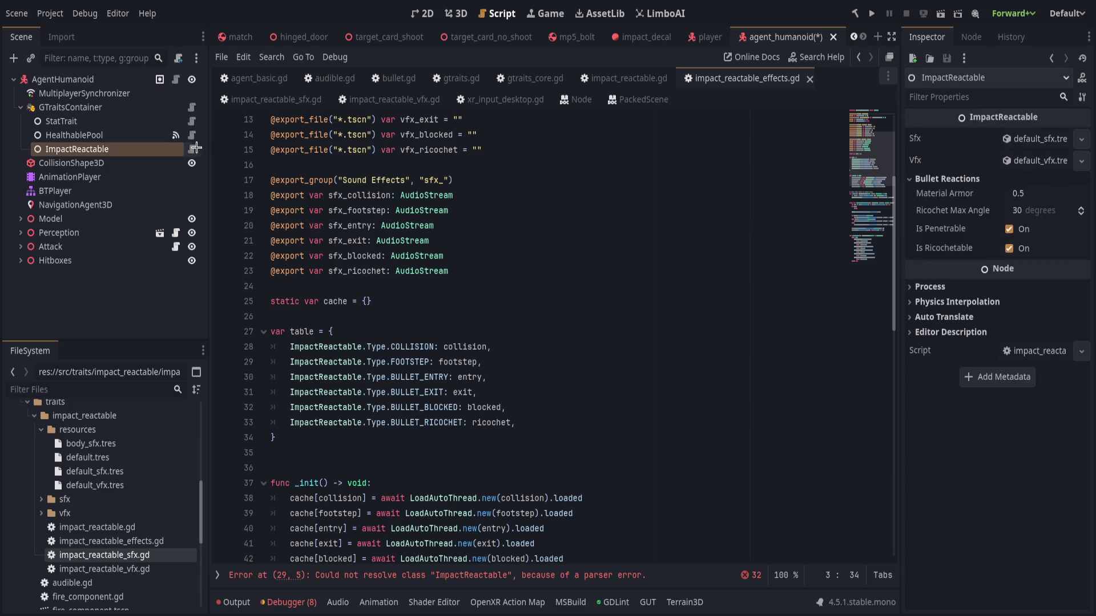
{"action": "key", "text": "ctrl+s"}
{"action": "left_click", "coordinate": [462, 581]}
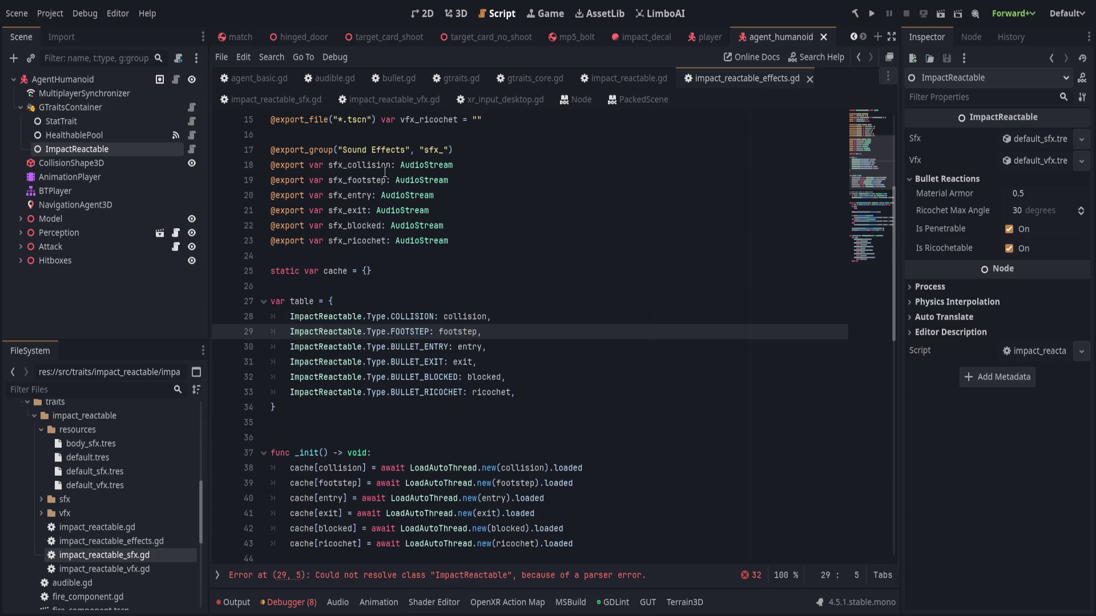
Type impact_reactable.gd's resource export as ImpactReactableResource = preload of default.tres, commented "# default.tres".
{"action": "left_click", "coordinate": [628, 78]}
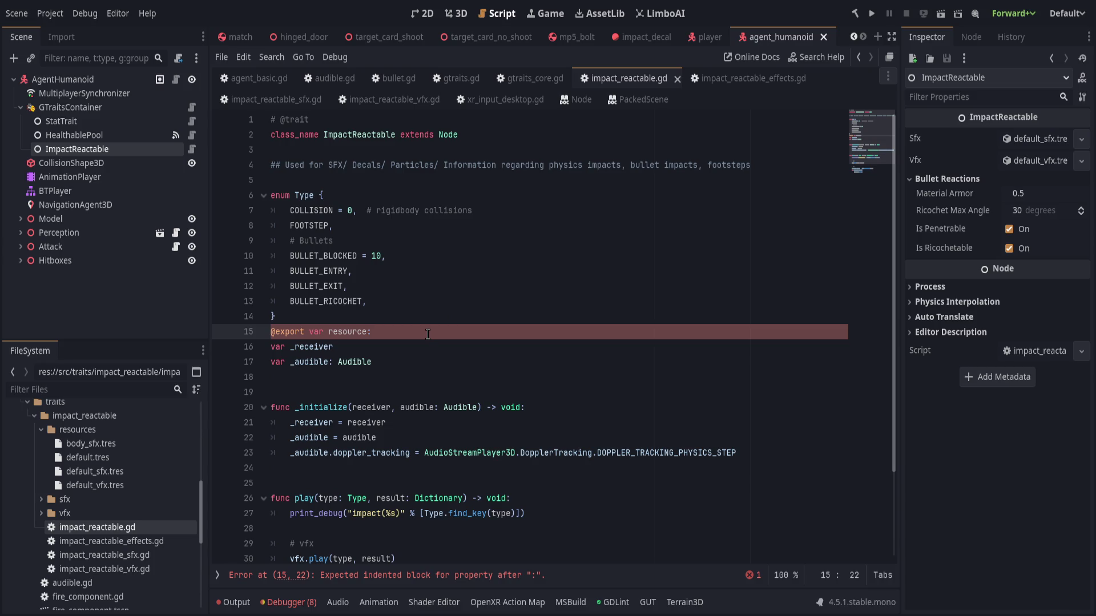
{"action": "type", "text": "I"}
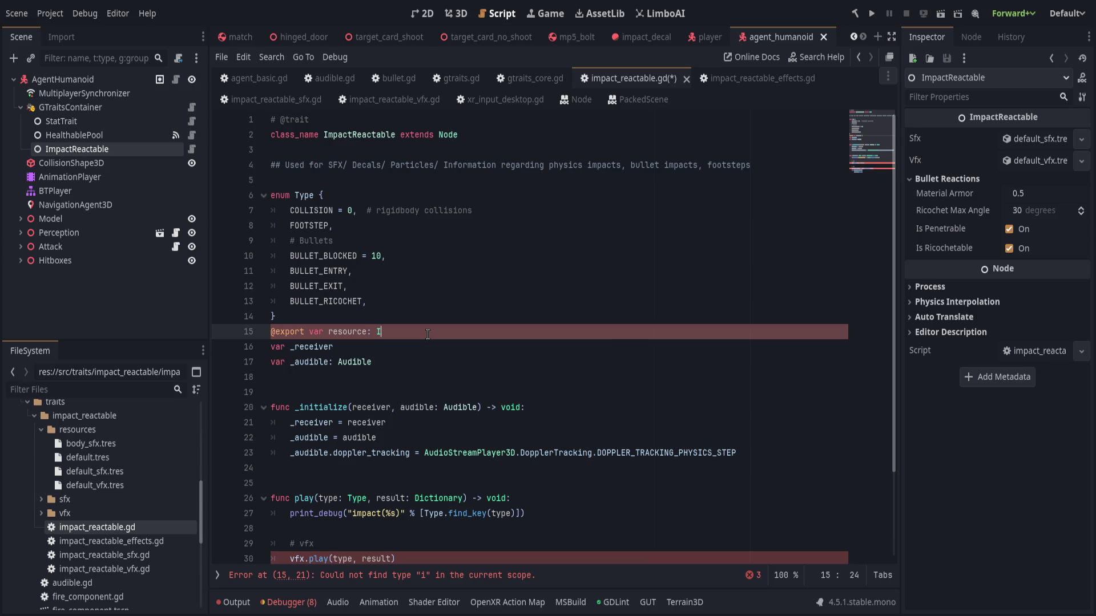
{"action": "type", "text": "mpactRe"}
{"action": "key", "text": "Return"}
{"action": "type", "text": "="}
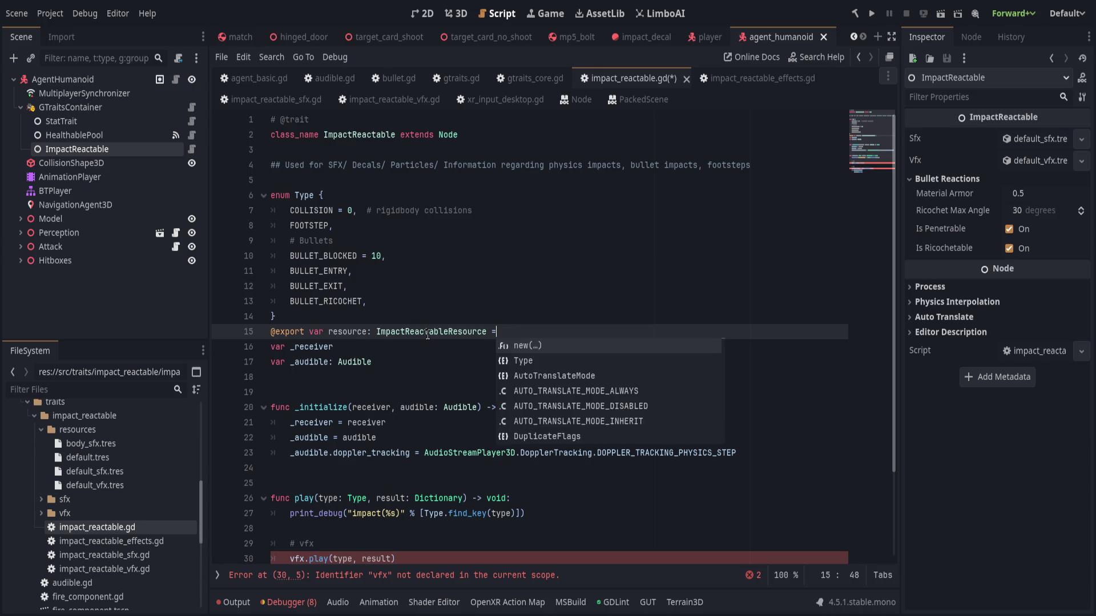
{"action": "key", "text": "Escape"}
{"action": "left_click_drag", "start_coordinate": [99, 458], "coordinate": [549, 336]}
{"action": "type", "text": "# d"}
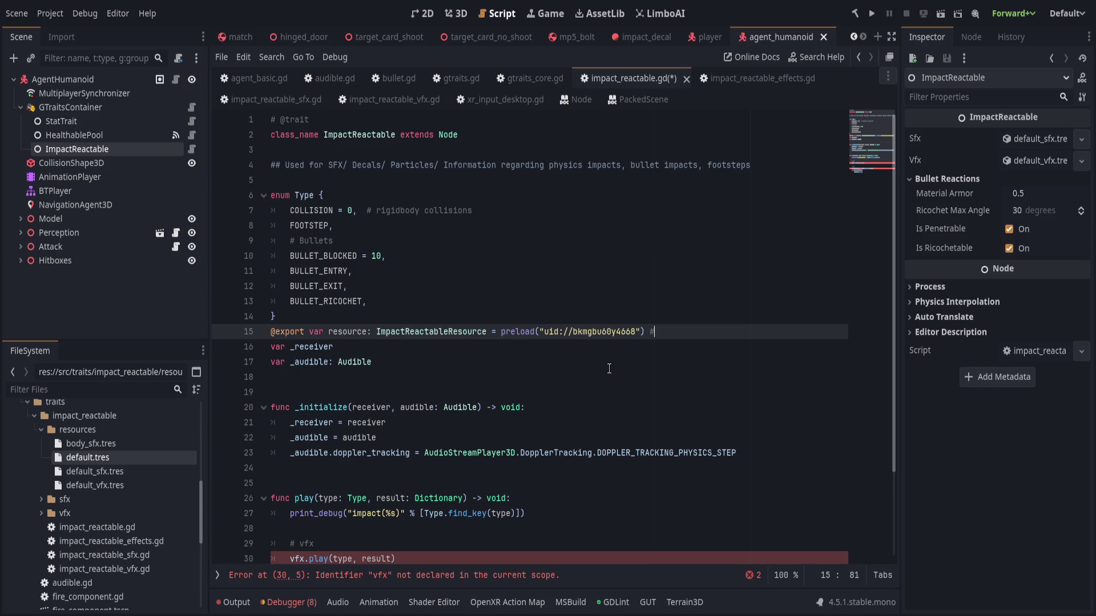
{"action": "type", "text": "efault.tres"}
{"action": "left_click", "coordinate": [609, 368]}
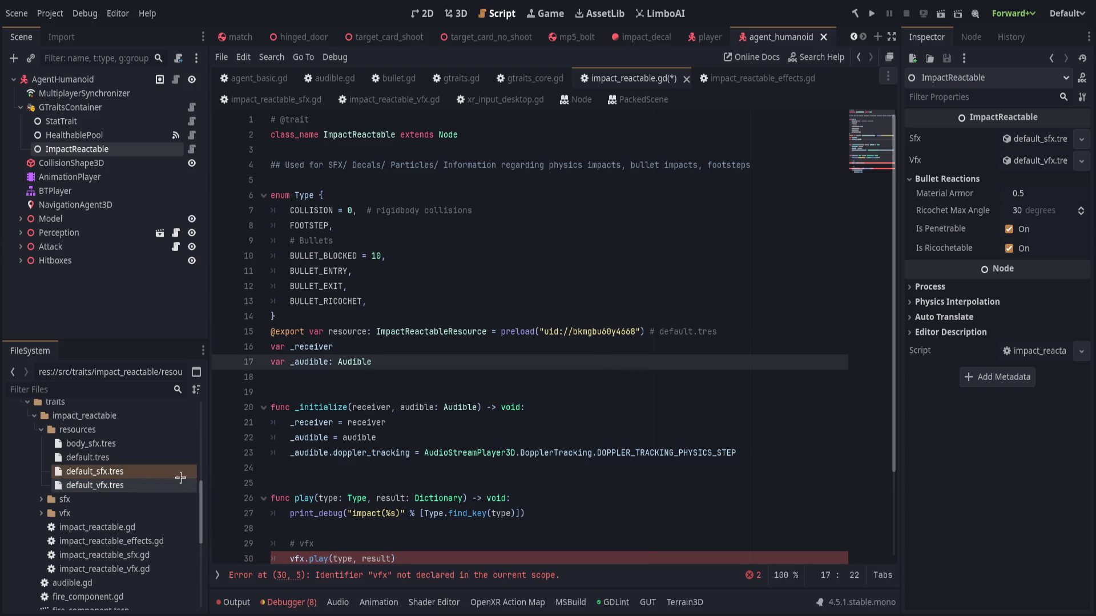
{"action": "left_click", "coordinate": [152, 472]}
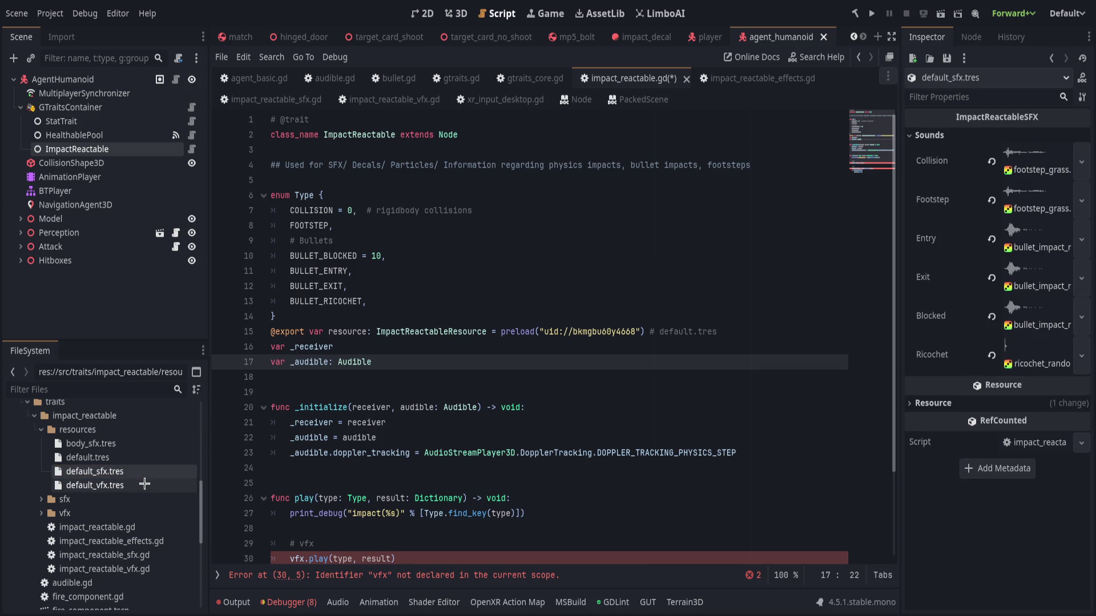
Revert default.tres Sfx to default_sfx.tres and Vfx to default_vfx.tres, then save.
{"action": "left_click", "coordinate": [144, 484]}
{"action": "left_click", "coordinate": [129, 457]}
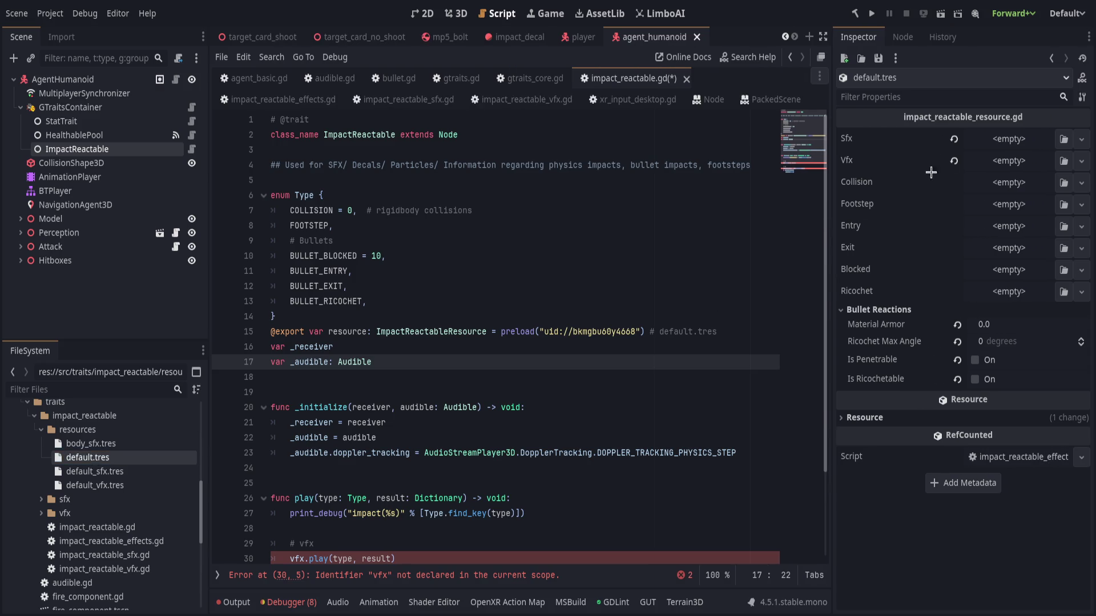
{"action": "left_click", "coordinate": [954, 160]}
{"action": "left_click", "coordinate": [954, 139]}
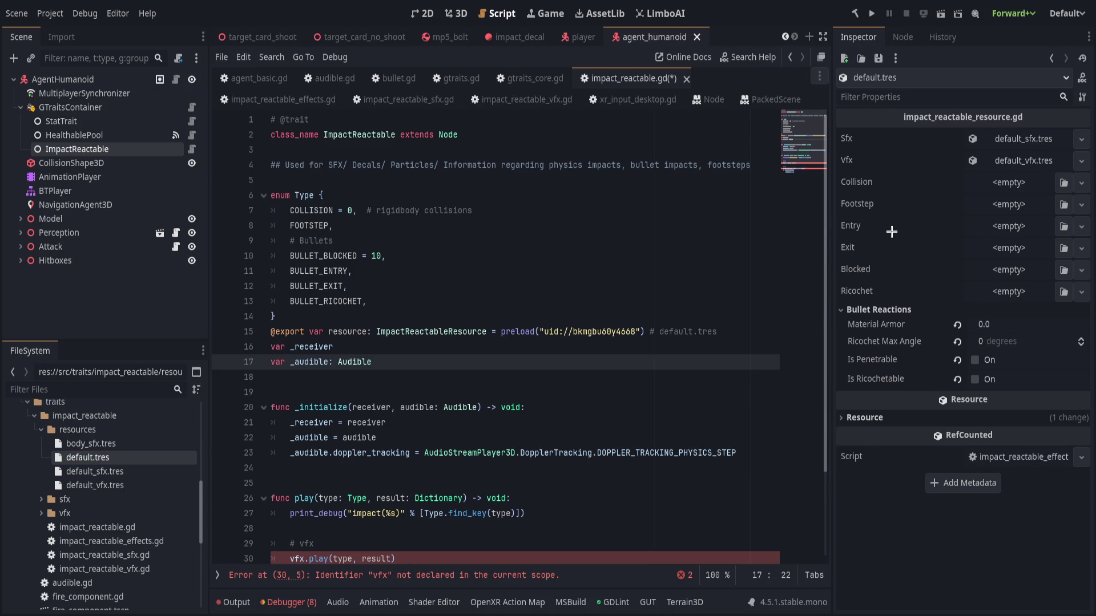
{"action": "key", "text": "ctrl+s"}
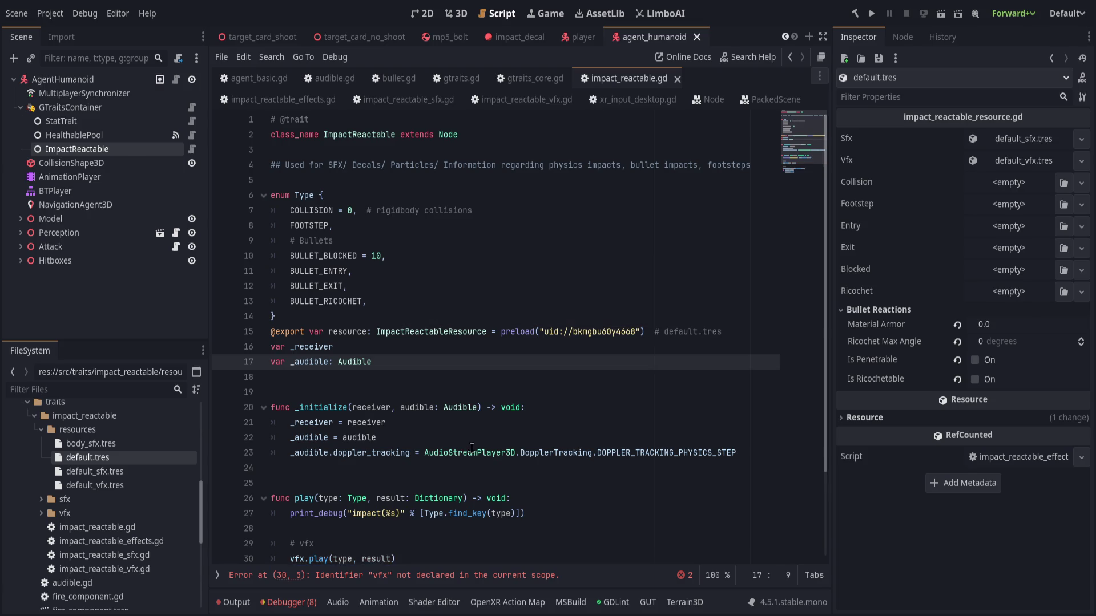
Check the script's error lines, jumping to the line 30 error and lines 18 and 10.
{"action": "scroll", "coordinate": [434, 543], "scroll_direction": "down", "scroll_amount": 2}
{"action": "left_click", "coordinate": [427, 576]}
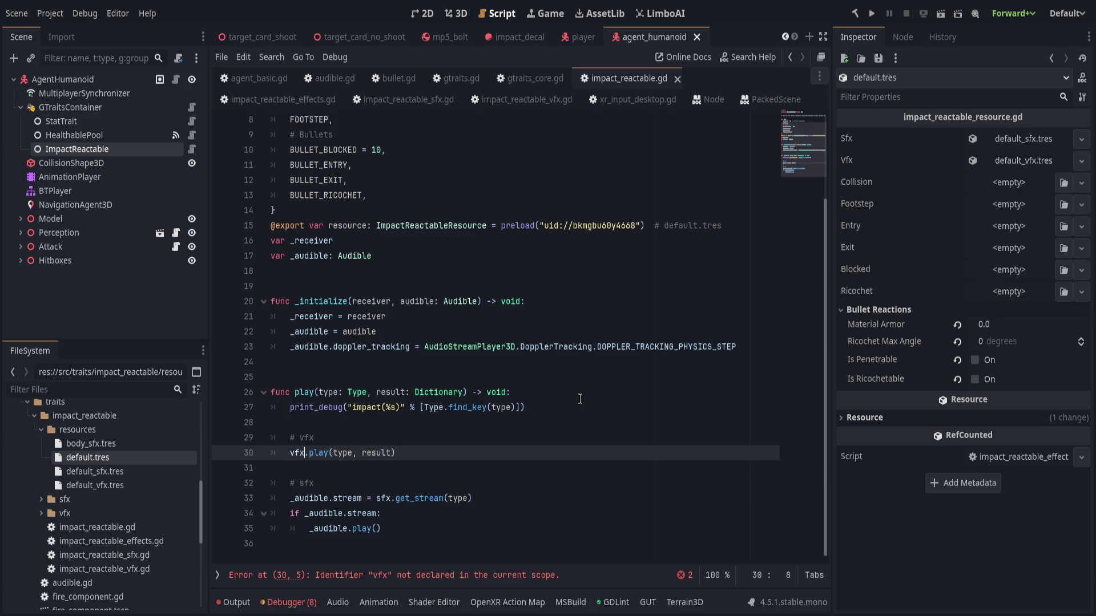
{"action": "scroll", "coordinate": [578, 397], "scroll_direction": "up", "scroll_amount": 3}
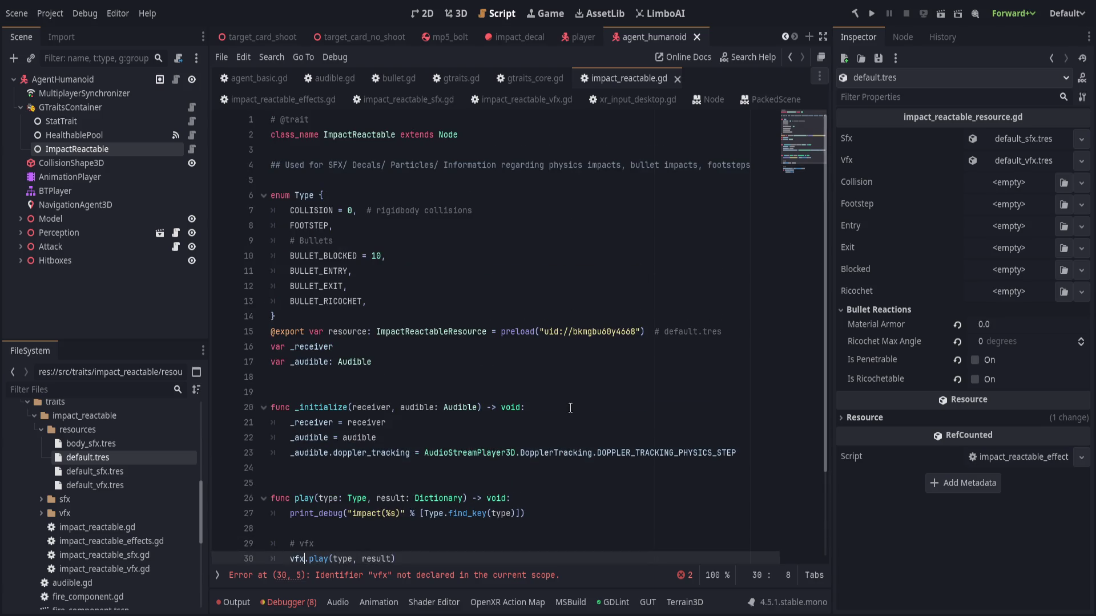
{"action": "scroll", "coordinate": [570, 408], "scroll_direction": "down", "scroll_amount": 3}
{"action": "scroll", "coordinate": [571, 285], "scroll_direction": "up", "scroll_amount": 3}
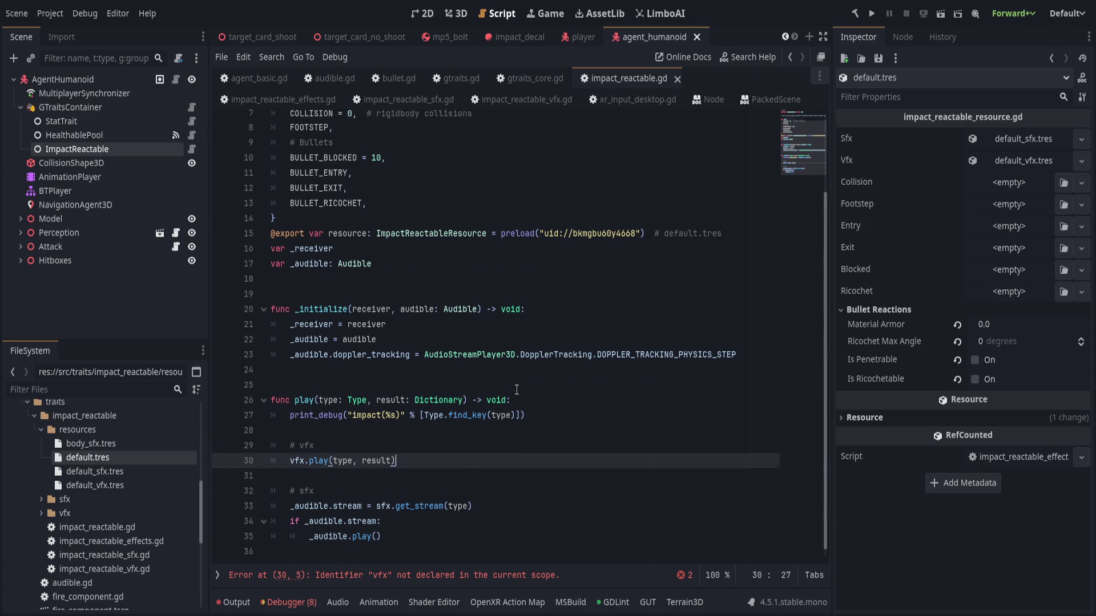
{"action": "left_click", "coordinate": [531, 379]}
{"action": "scroll", "coordinate": [530, 381], "scroll_direction": "down", "scroll_amount": 1}
{"action": "scroll", "coordinate": [530, 382], "scroll_direction": "down", "scroll_amount": 2}
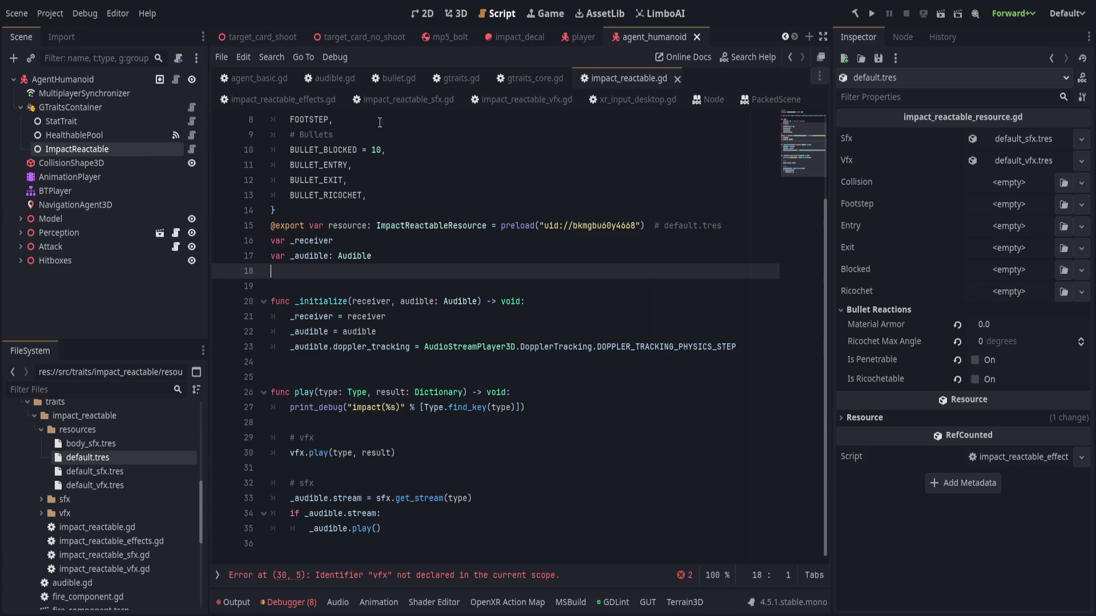
{"action": "left_click", "coordinate": [472, 156]}
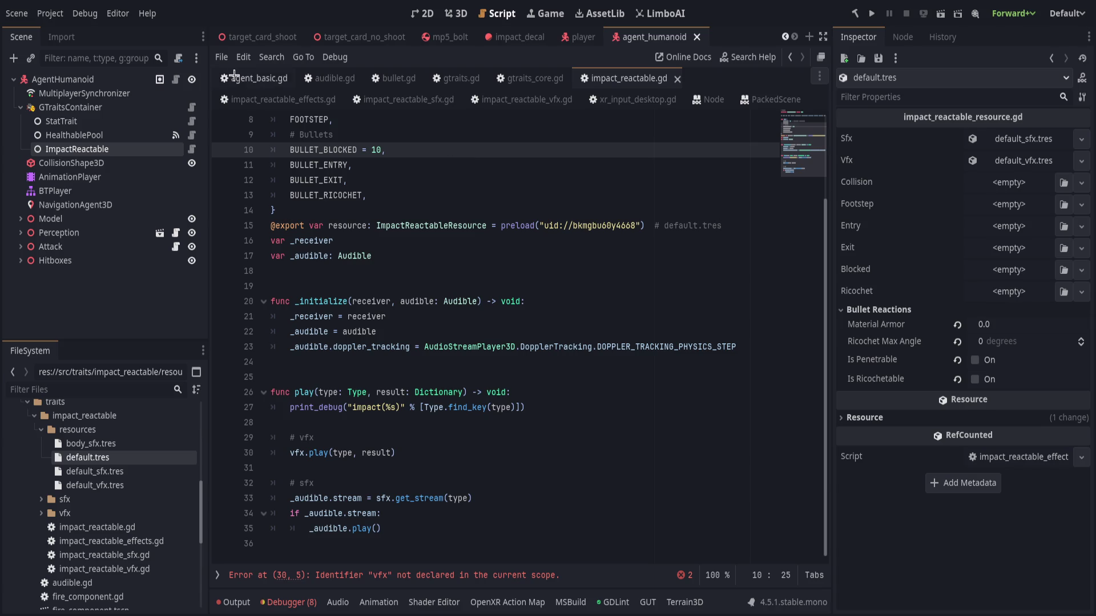
{"action": "left_click", "coordinate": [283, 99]}
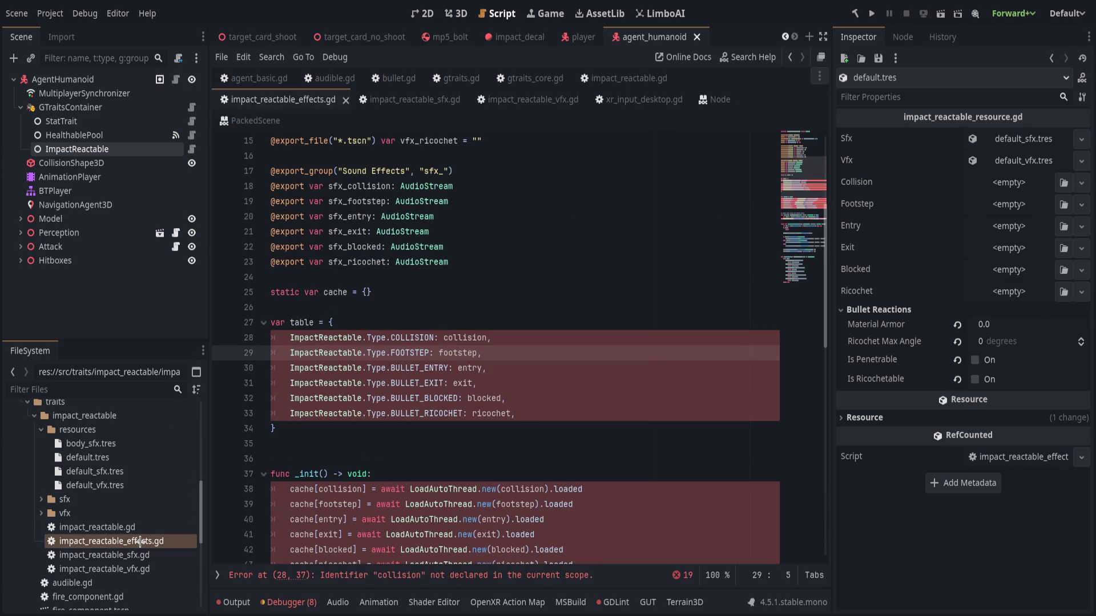
Review impact_reactable_effects.gd: play, spawn_facing_normal, the line 28 collision error, table and get_stream.
{"action": "scroll", "coordinate": [459, 434], "scroll_direction": "down", "scroll_amount": 6}
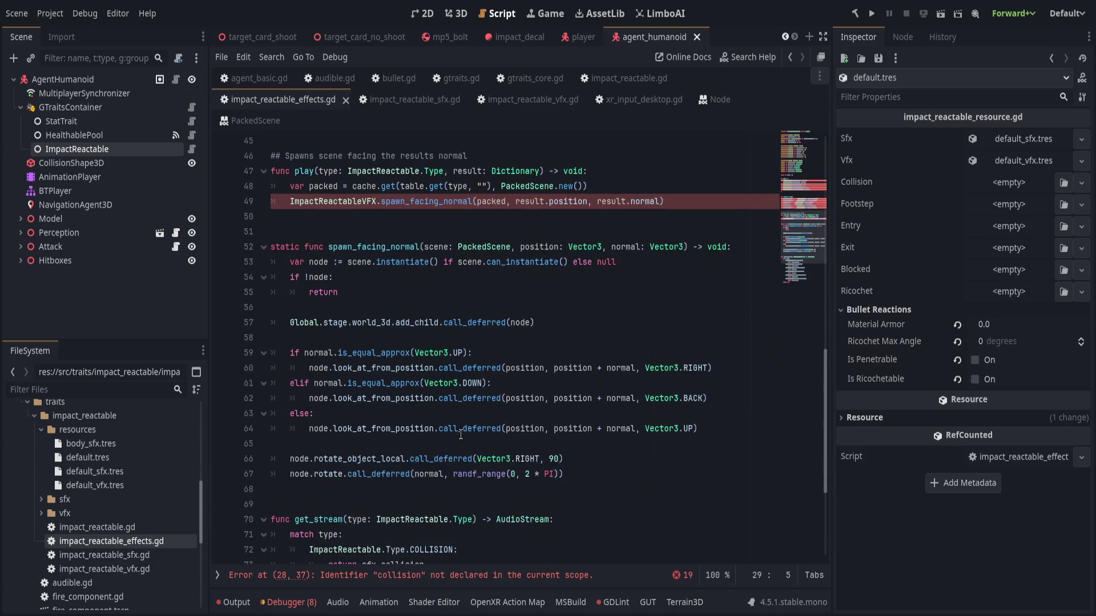
{"action": "left_click", "coordinate": [696, 339]}
{"action": "left_click", "coordinate": [678, 354]}
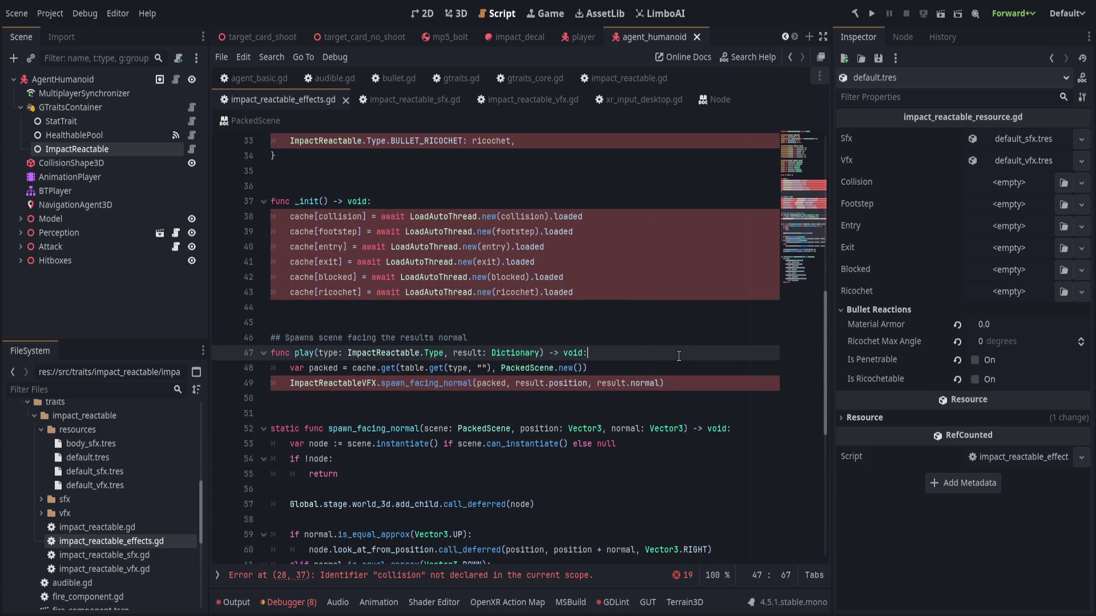
{"action": "left_click", "coordinate": [680, 387]}
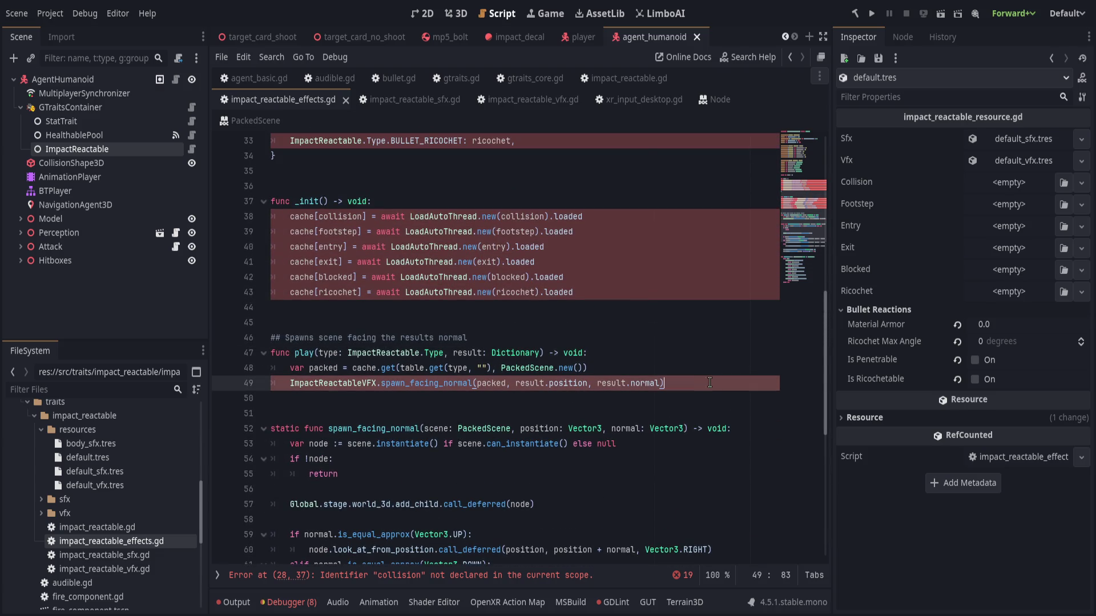
{"action": "left_click", "coordinate": [489, 586]}
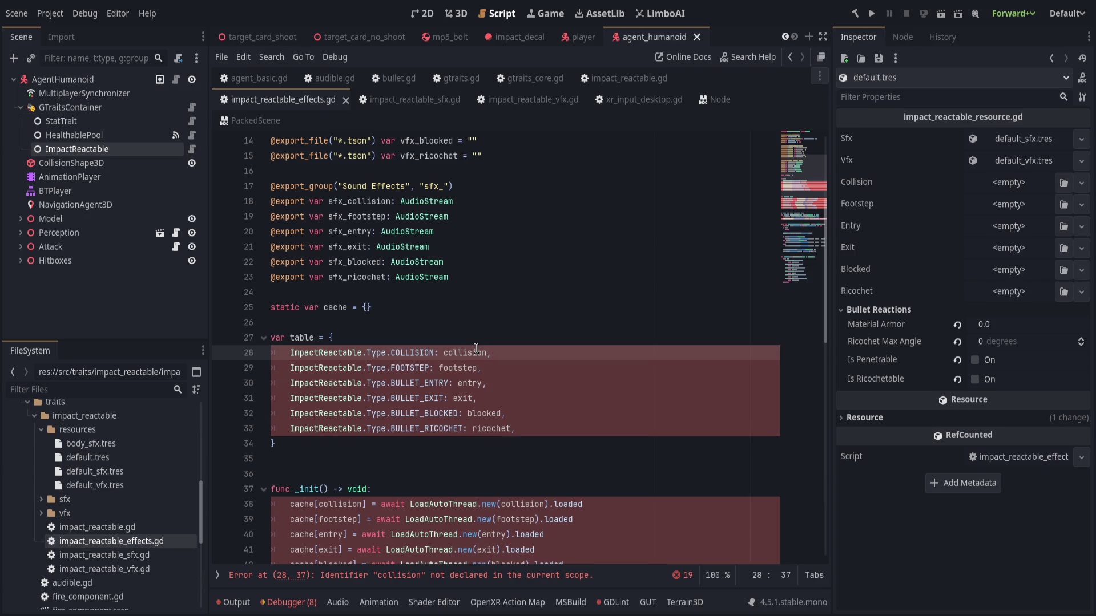
{"action": "scroll", "coordinate": [427, 394], "scroll_direction": "up", "scroll_amount": 1}
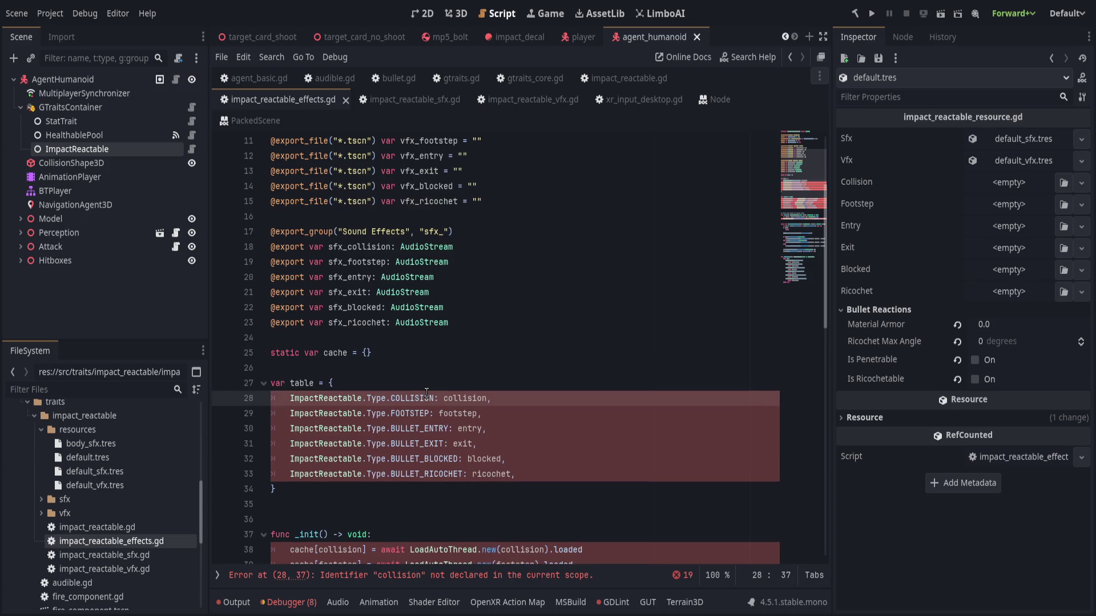
{"action": "left_click", "coordinate": [368, 389]}
{"action": "scroll", "coordinate": [376, 411], "scroll_direction": "down", "scroll_amount": 9}
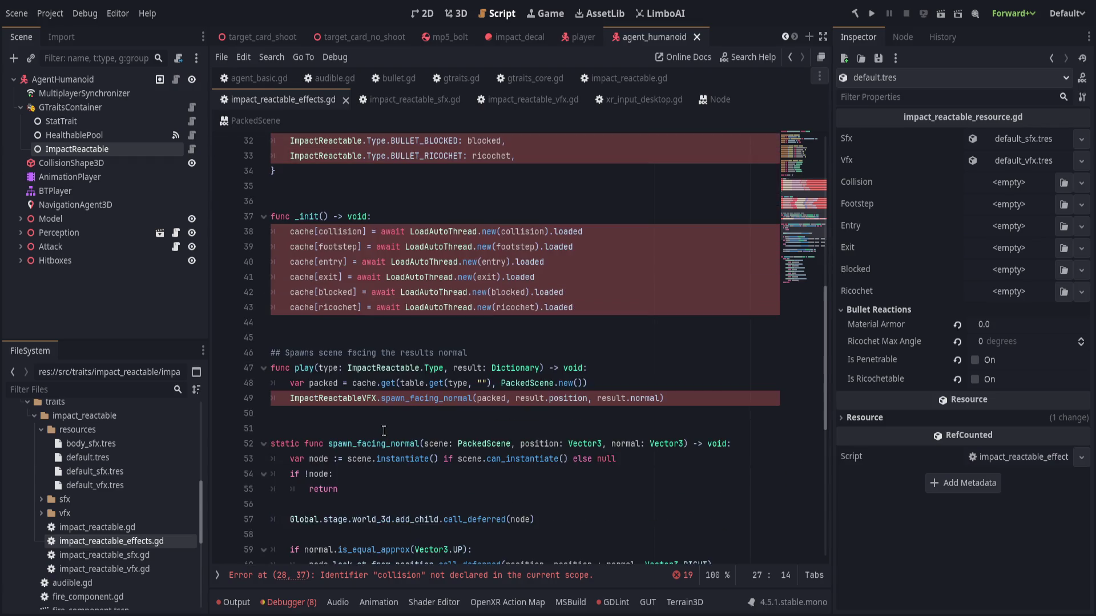
{"action": "scroll", "coordinate": [387, 429], "scroll_direction": "down", "scroll_amount": 3}
{"action": "scroll", "coordinate": [386, 428], "scroll_direction": "down", "scroll_amount": 4}
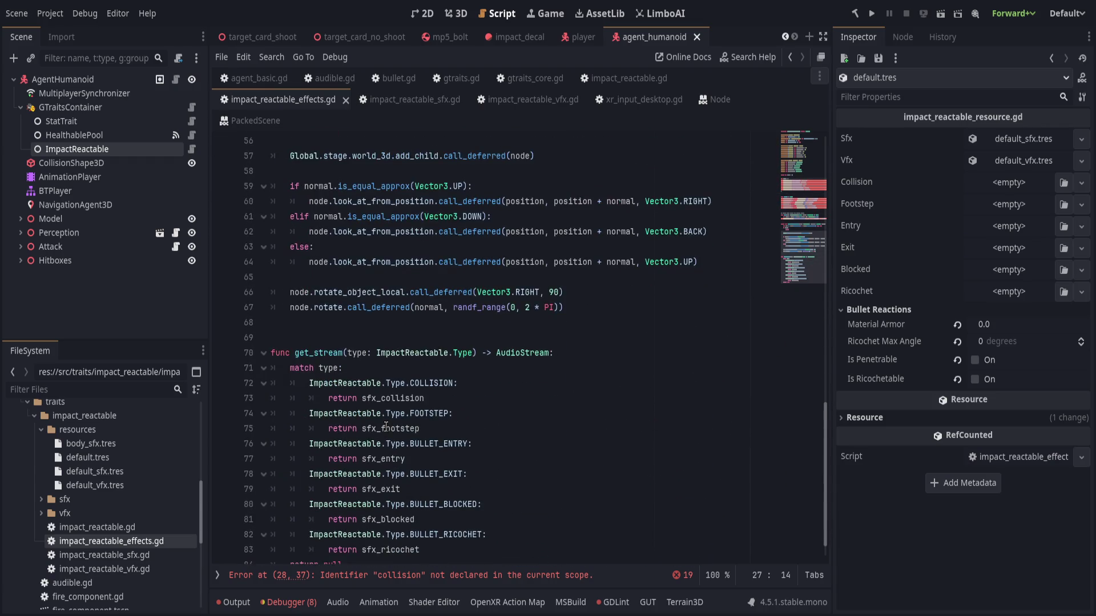
{"action": "left_click", "coordinate": [447, 297]}
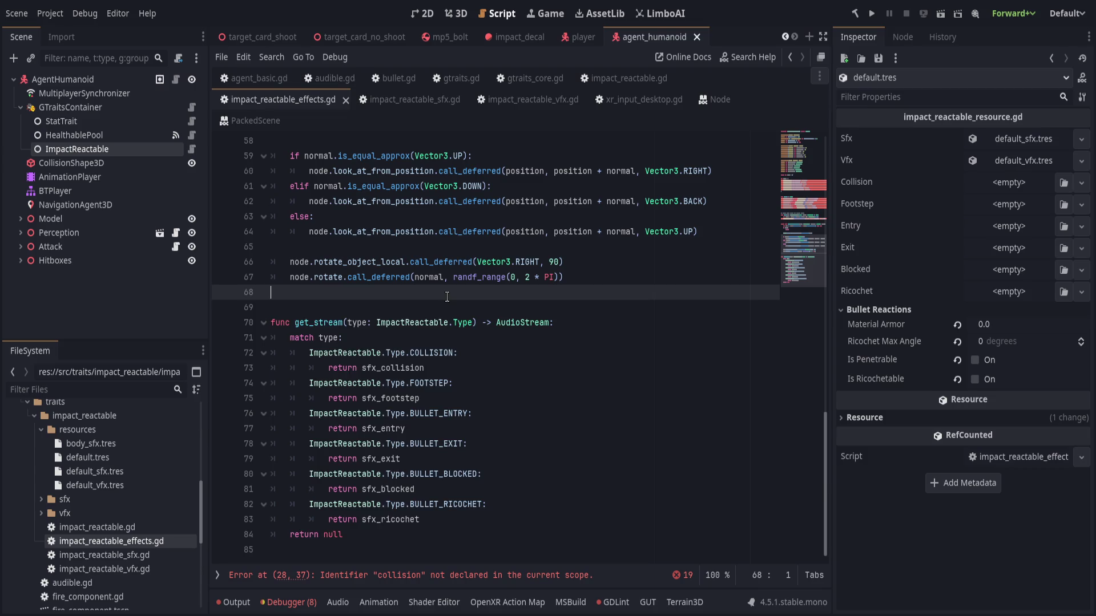
Insert blank lines before get_stream and begin a new function typed as 'func get_sce'.
{"action": "key", "text": "Return"}
{"action": "key", "text": "Up"}
{"action": "key", "text": "Return"}
{"action": "key", "text": "Return"}
{"action": "type", "text": "func get_"}
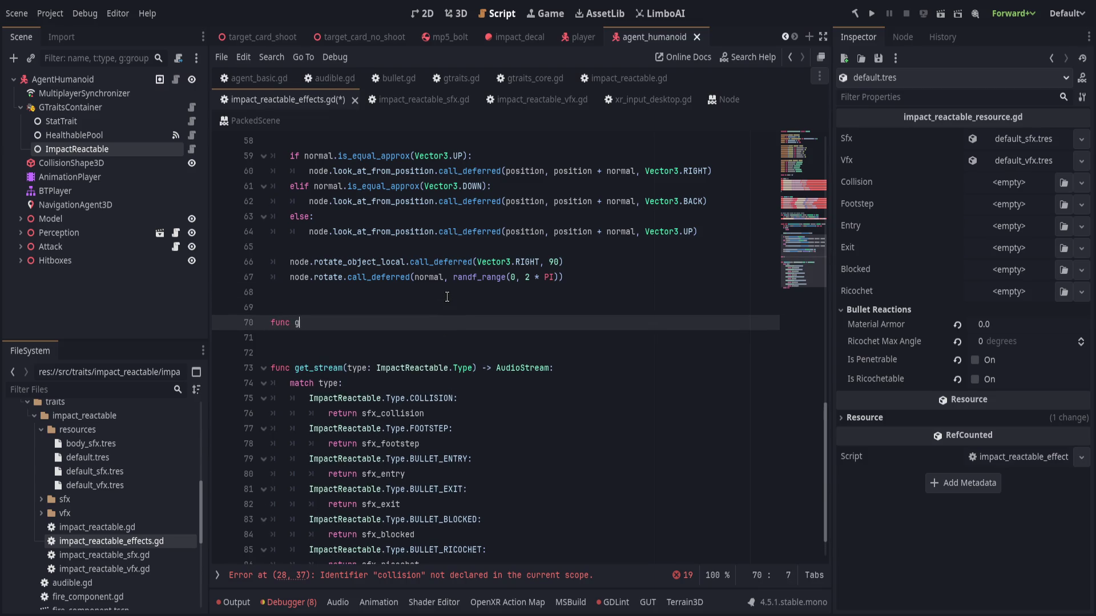
{"action": "type", "text": "scene"}
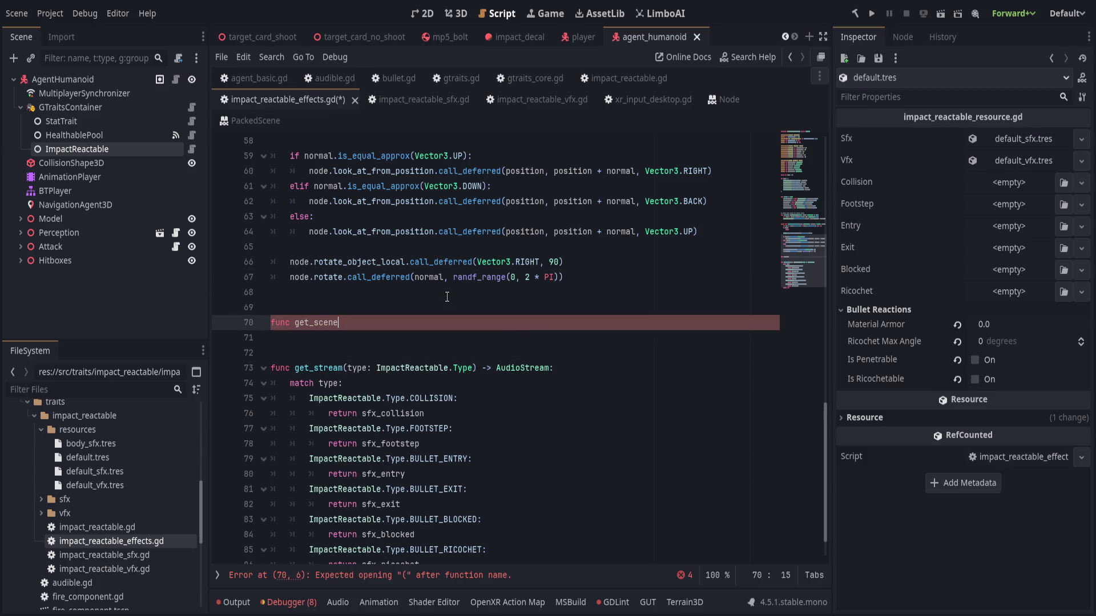
{"action": "scroll", "coordinate": [459, 307], "scroll_direction": "up", "scroll_amount": 13}
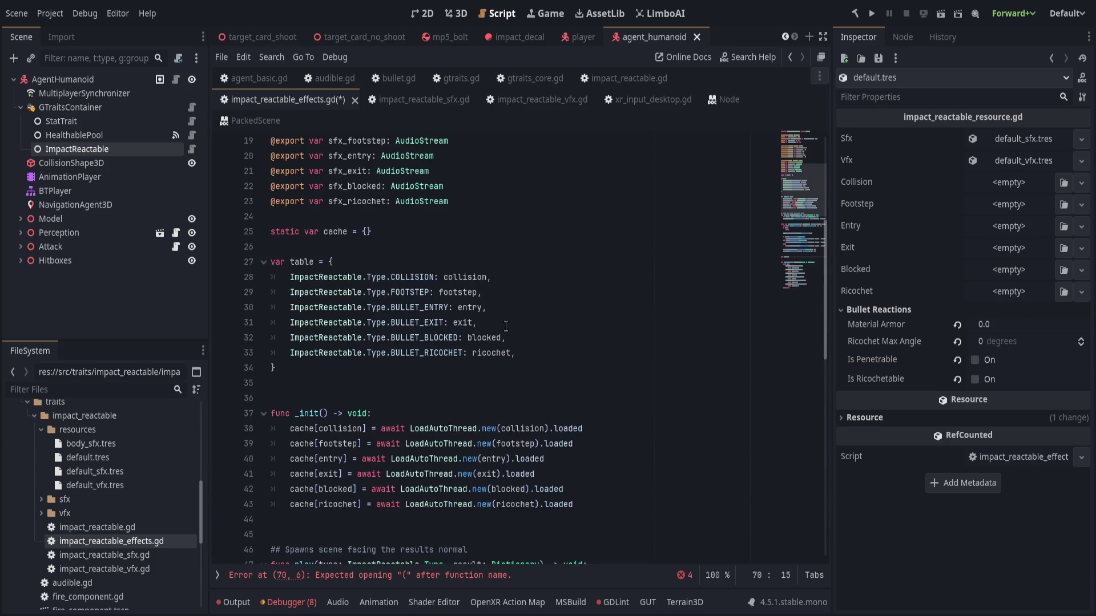
{"action": "scroll", "coordinate": [506, 327], "scroll_direction": "up", "scroll_amount": 1}
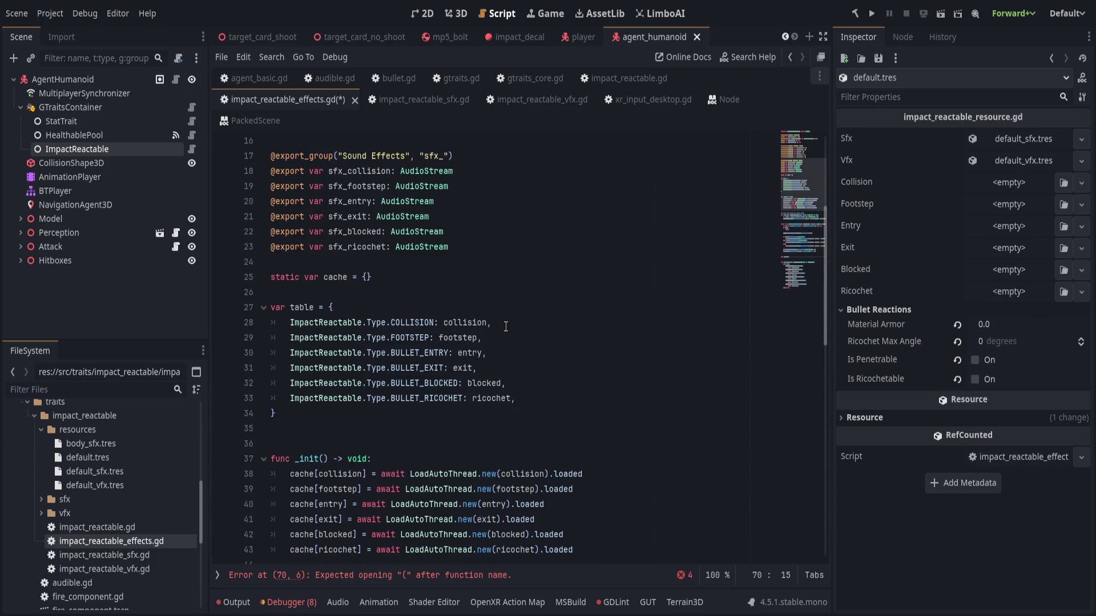
{"action": "scroll", "coordinate": [505, 326], "scroll_direction": "down", "scroll_amount": 2}
{"action": "scroll", "coordinate": [510, 307], "scroll_direction": "up", "scroll_amount": 5}
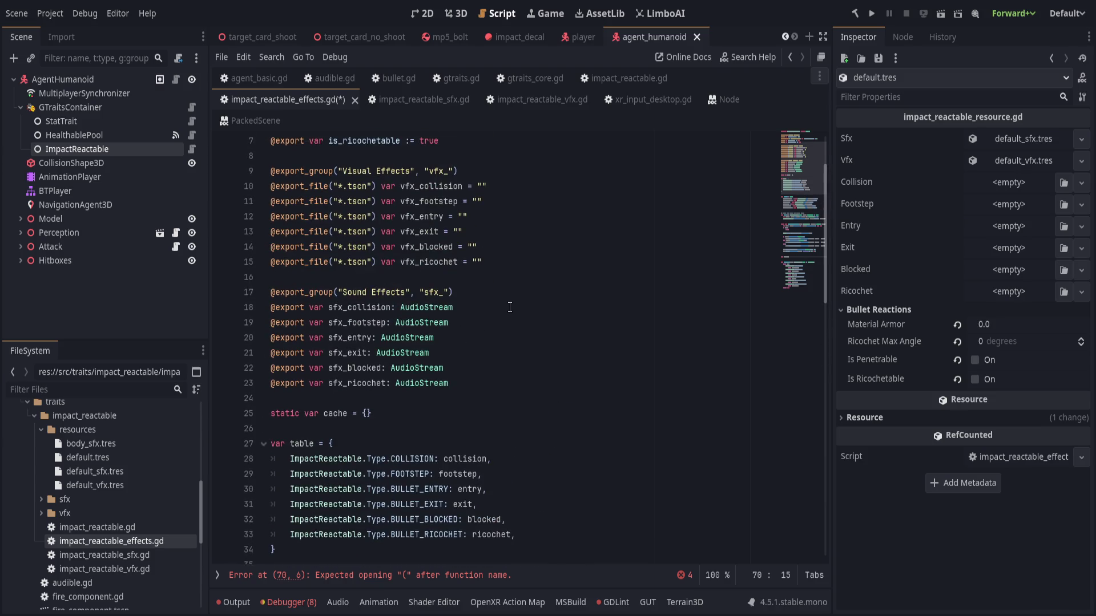
{"action": "scroll", "coordinate": [528, 304], "scroll_direction": "down", "scroll_amount": 17}
Complete it as get_scene(type: ImpactReactable.Type) -> Scene and start its body.
{"action": "key", "text": "BackSpace"}
{"action": "key", "text": "BackSpace"}
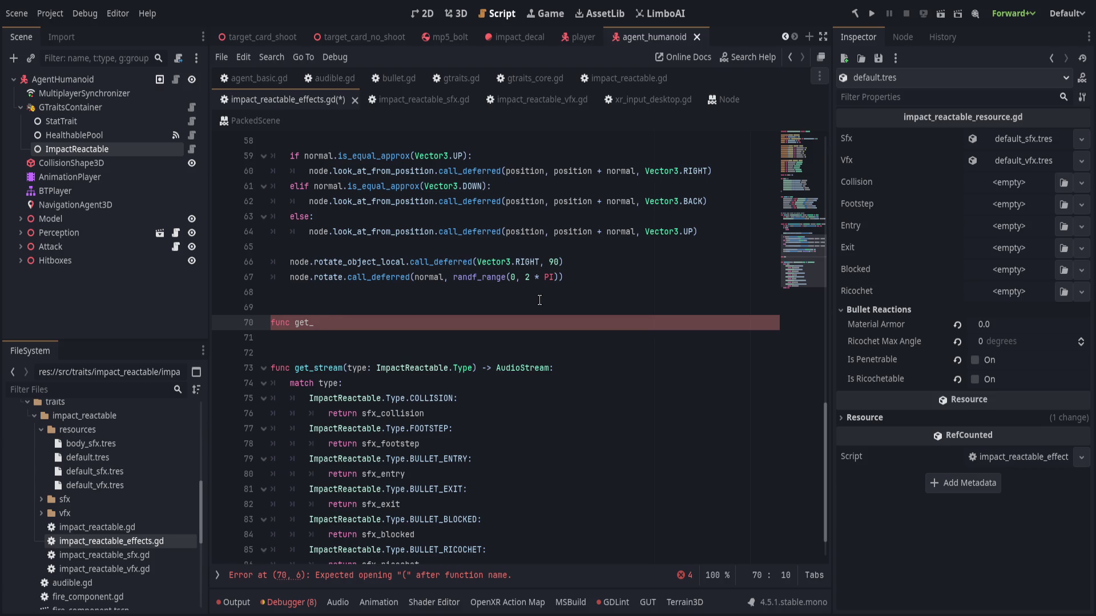
{"action": "type", "text": "type: ImpactReactable.Type) -> S"}
{"action": "key", "text": "Return"}
{"action": "type", "text": ".t)"}
{"action": "key", "text": "Return"}
{"action": "type", "text": "> Scen"}
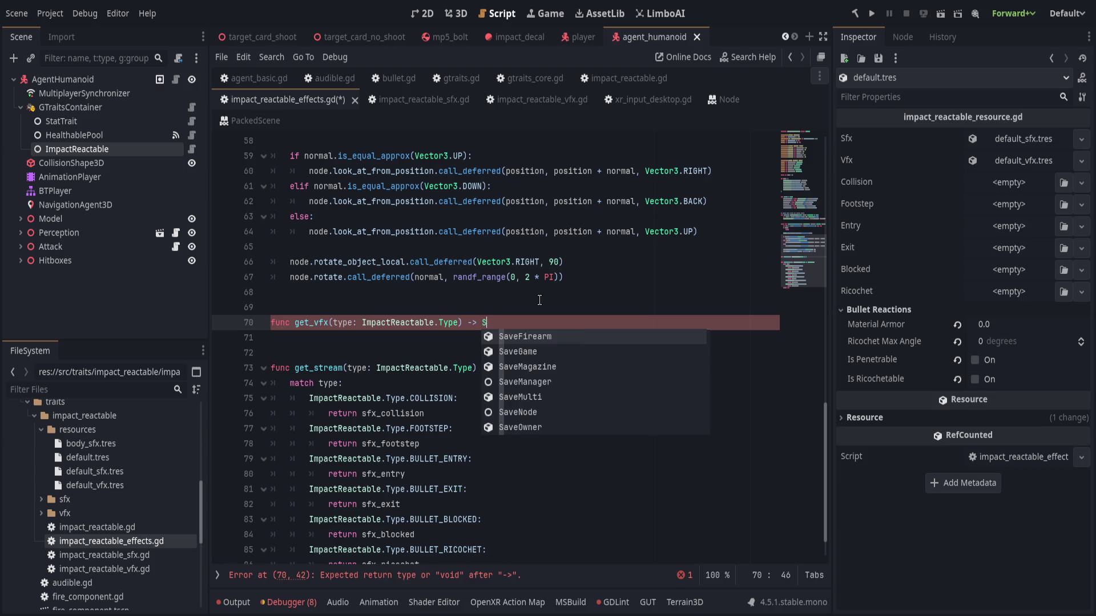
{"action": "type", "text": "e"}
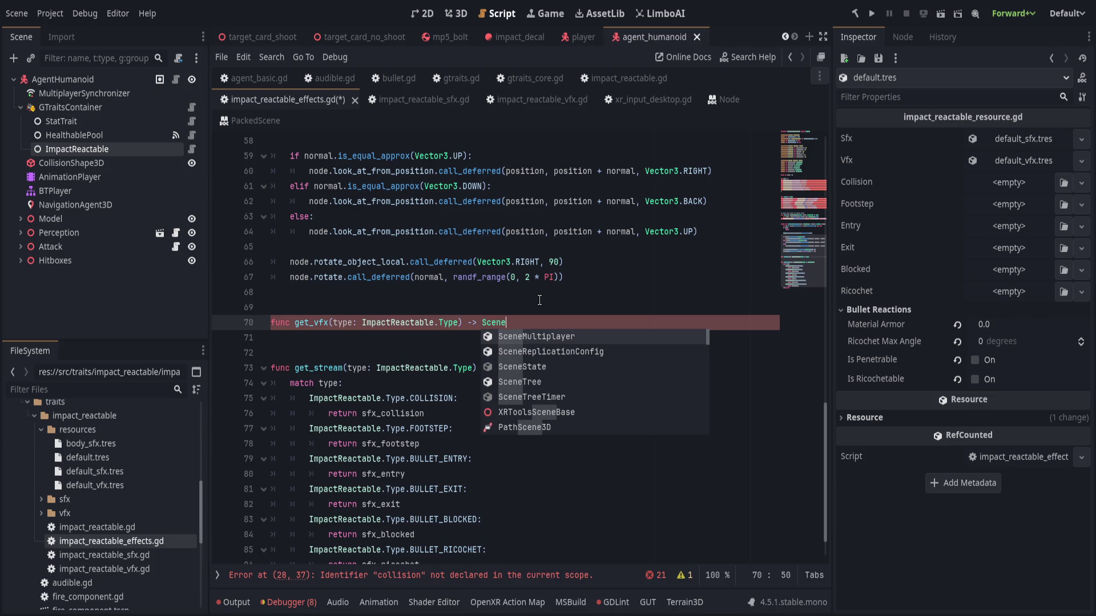
{"action": "double_click", "coordinate": [320, 322]}
{"action": "type", "text": "scene"}
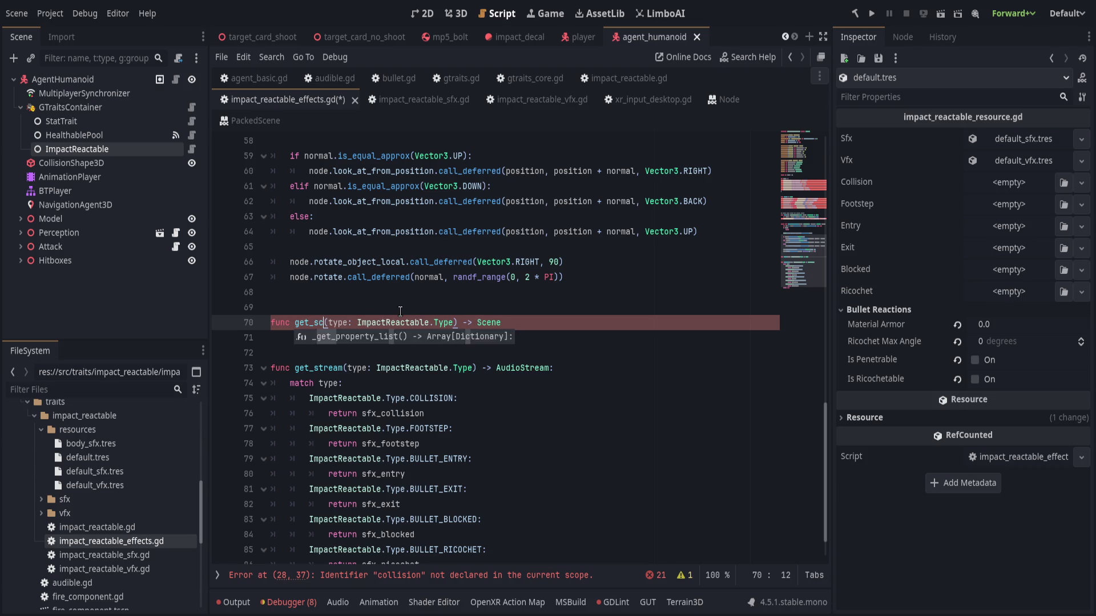
{"action": "key", "text": "Return"}
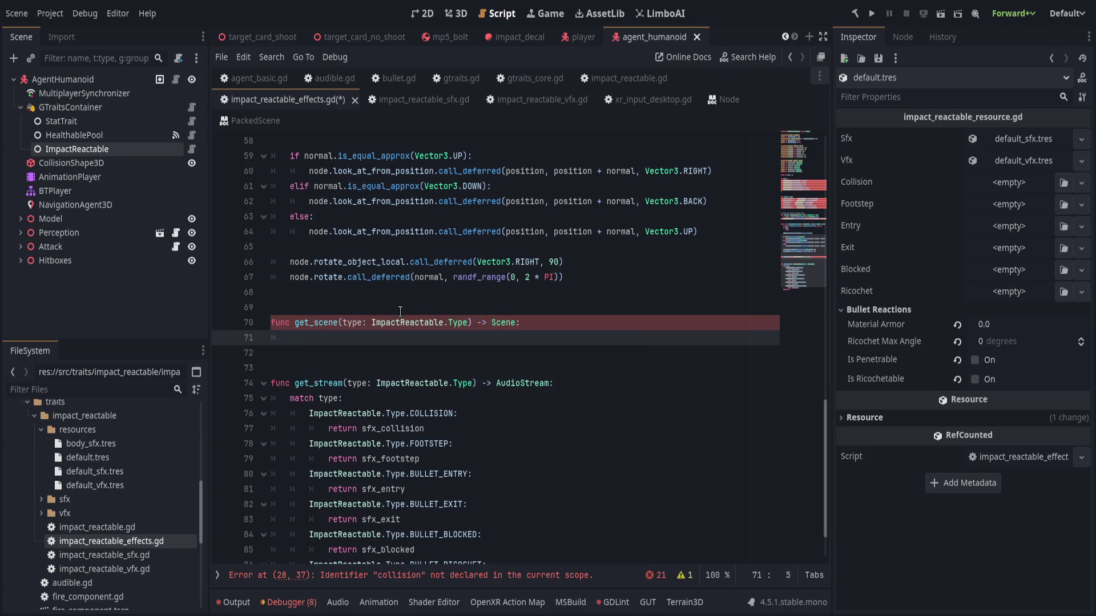
Rename table to vfx_table on line 27 and cache to vfx_cache on line 25.
{"action": "scroll", "coordinate": [404, 315], "scroll_direction": "up", "scroll_amount": 3}
{"action": "scroll", "coordinate": [438, 443], "scroll_direction": "up", "scroll_amount": 3}
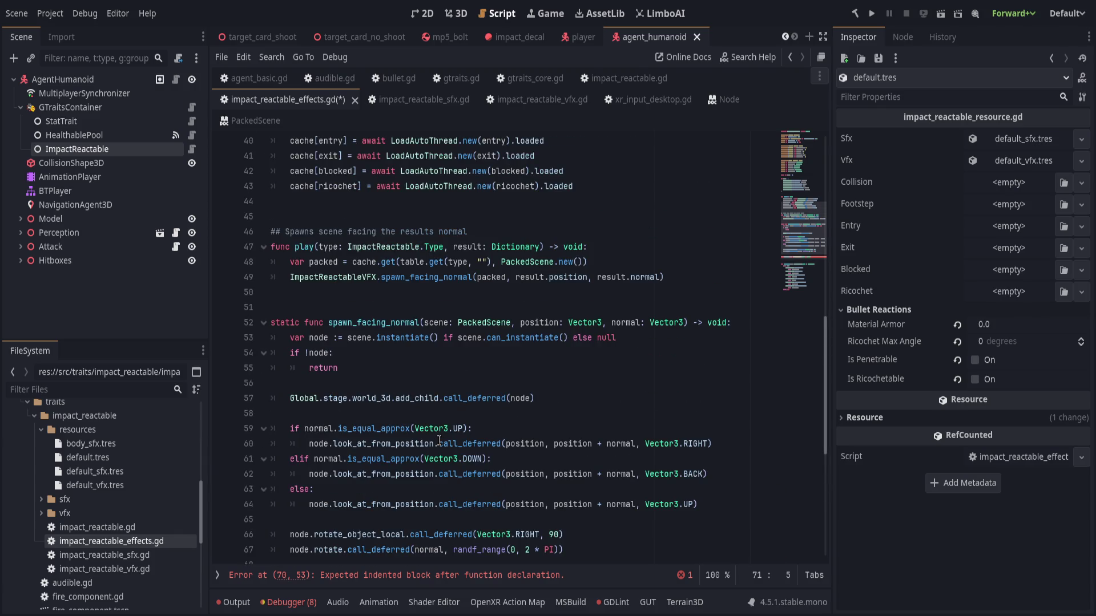
{"action": "scroll", "coordinate": [439, 441], "scroll_direction": "up", "scroll_amount": 4}
{"action": "scroll", "coordinate": [552, 406], "scroll_direction": "up", "scroll_amount": 1}
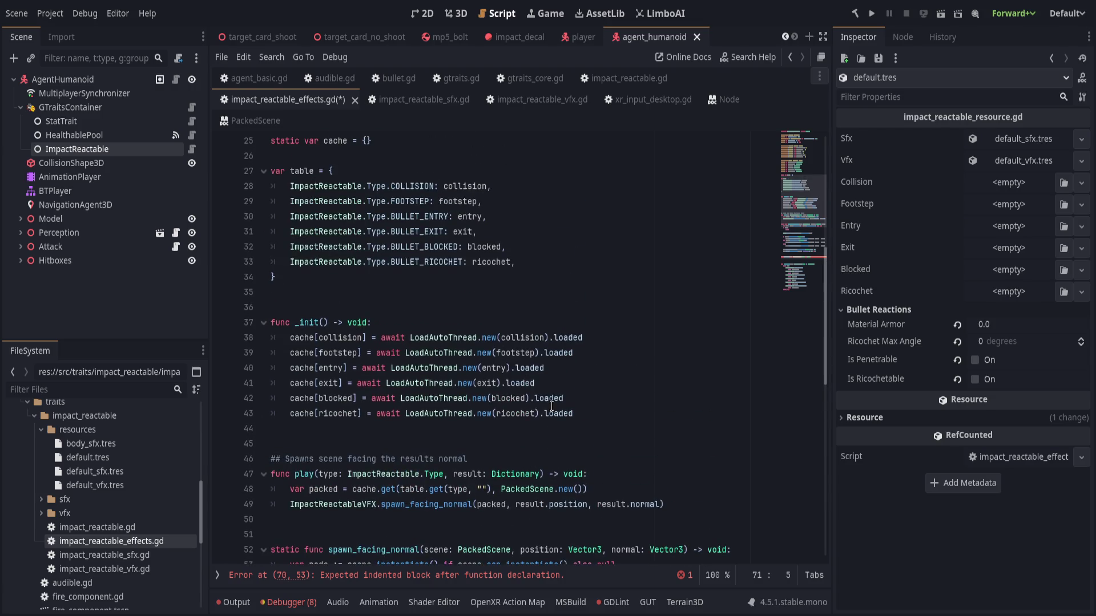
{"action": "scroll", "coordinate": [552, 406], "scroll_direction": "down", "scroll_amount": 1}
{"action": "scroll", "coordinate": [521, 417], "scroll_direction": "up", "scroll_amount": 5}
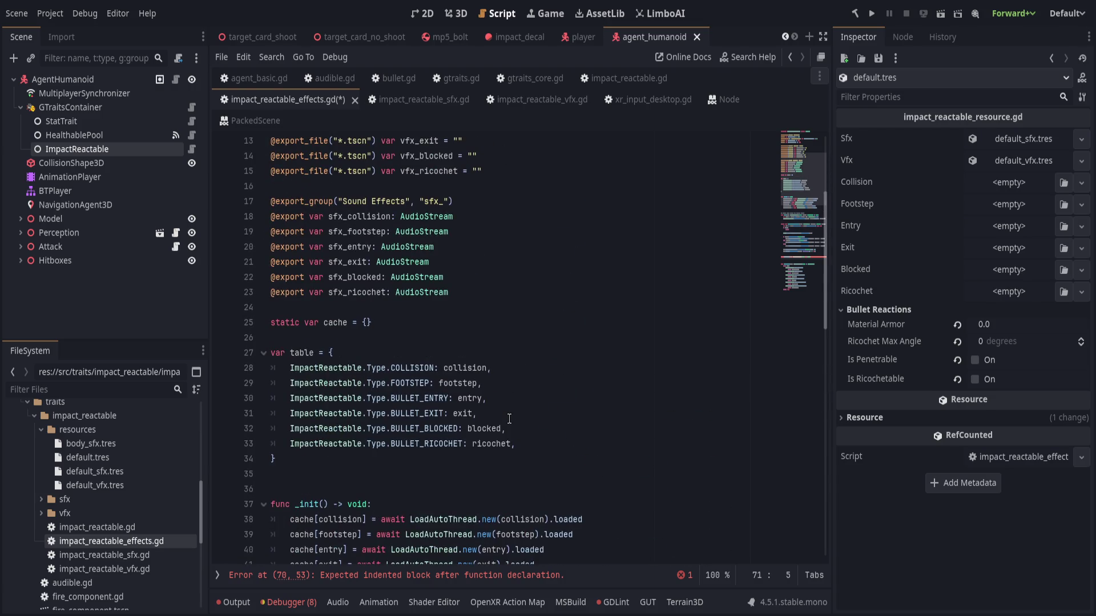
{"action": "left_click", "coordinate": [291, 355]}
{"action": "type", "text": "vfx_"}
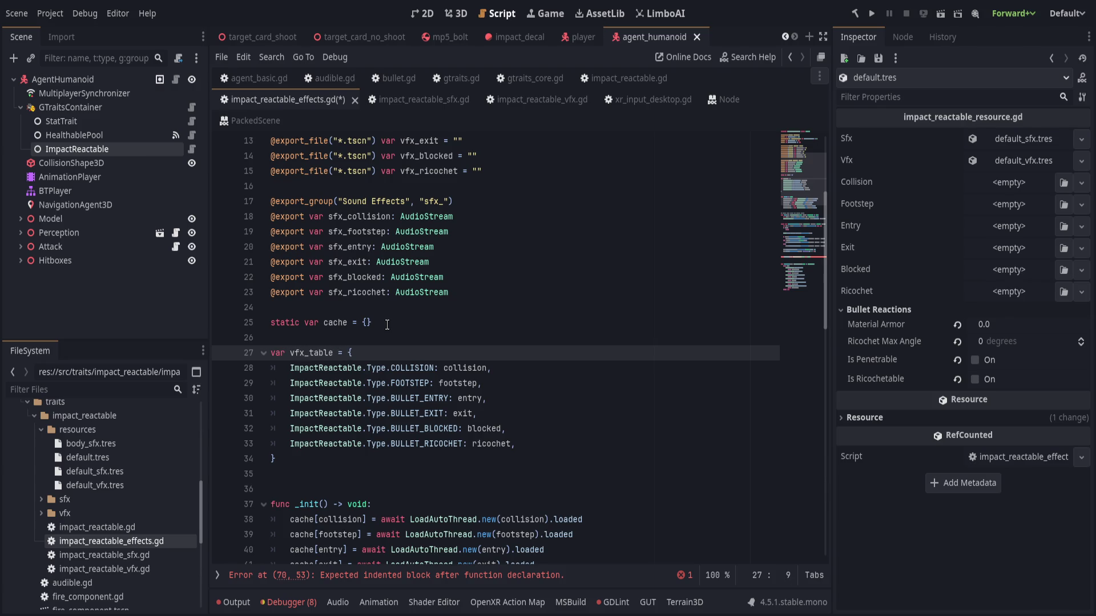
{"action": "left_click", "coordinate": [324, 323]}
{"action": "type", "text": "vfx"}
{"action": "type", "text": "_"}
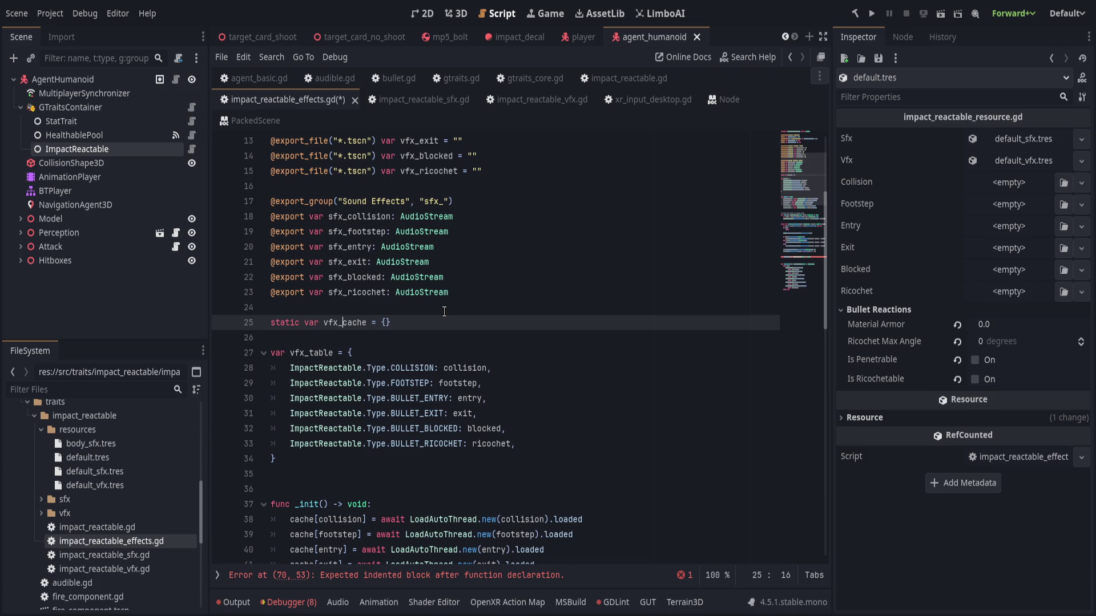
{"action": "double_click", "coordinate": [361, 326]}
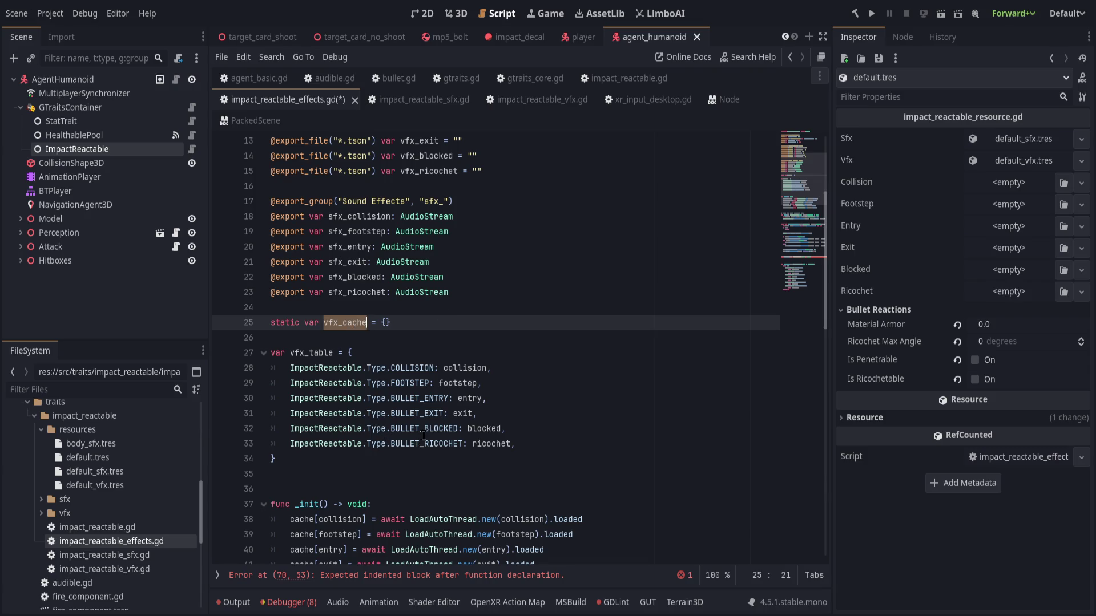
Cut the whole spawn_facing_normal function out of the script.
{"action": "scroll", "coordinate": [424, 436], "scroll_direction": "down", "scroll_amount": 10}
{"action": "scroll", "coordinate": [424, 436], "scroll_direction": "down", "scroll_amount": 4}
{"action": "scroll", "coordinate": [357, 358], "scroll_direction": "up", "scroll_amount": 7}
{"action": "mouse_move", "coordinate": [364, 368]}
{"action": "left_mouse_down"}
{"action": "mouse_move", "coordinate": [434, 394]}
{"action": "mouse_move", "coordinate": [468, 304]}
{"action": "mouse_move", "coordinate": [563, 337]}
{"action": "mouse_move", "coordinate": [539, 501]}
{"action": "left_mouse_up"}
{"action": "key", "text": "alt+Down"}
{"action": "key", "text": "alt+Down"}
{"action": "key", "text": "alt+Down"}
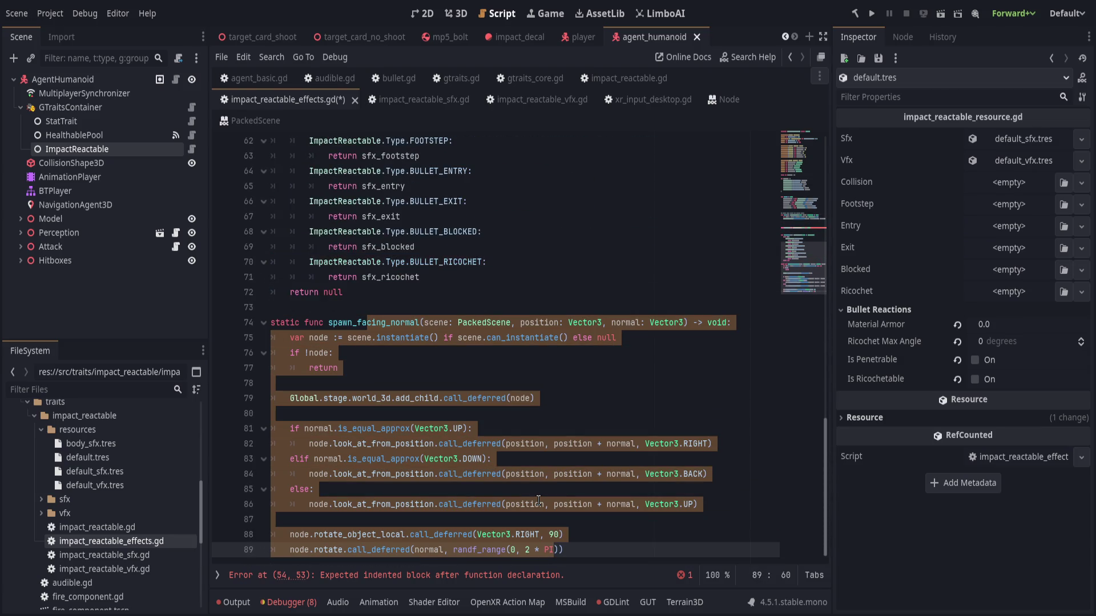
{"action": "key", "text": "ctrl+x"}
Rename get_scene to get_vfx and get_stream to get_sfx.
{"action": "scroll", "coordinate": [484, 473], "scroll_direction": "up", "scroll_amount": 9}
{"action": "left_click", "coordinate": [326, 411]}
{"action": "scroll", "coordinate": [326, 473], "scroll_direction": "up", "scroll_amount": 2}
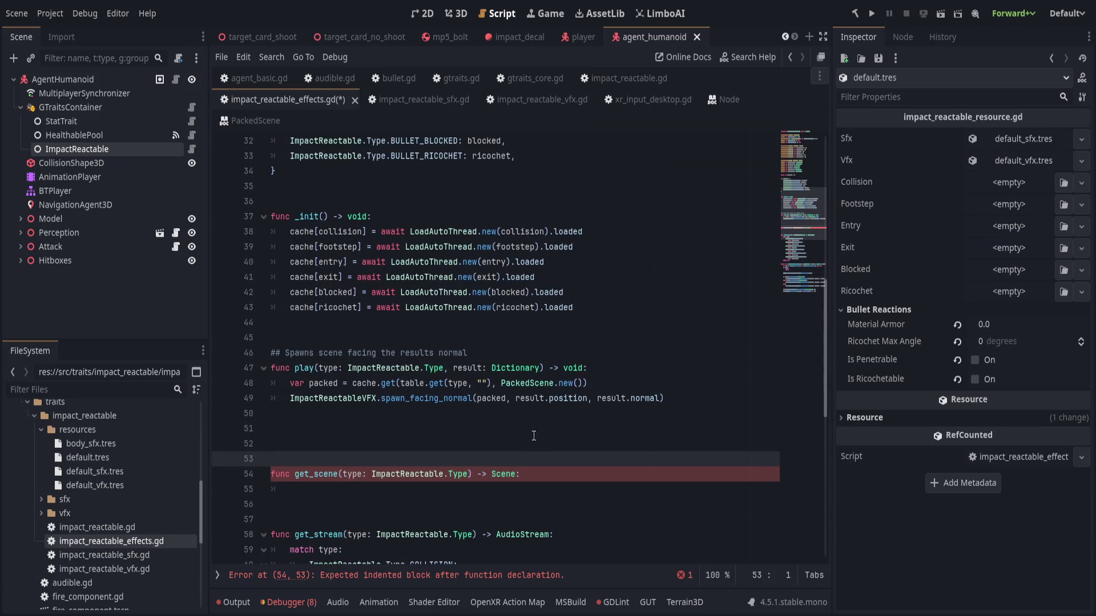
{"action": "double_click", "coordinate": [326, 473]}
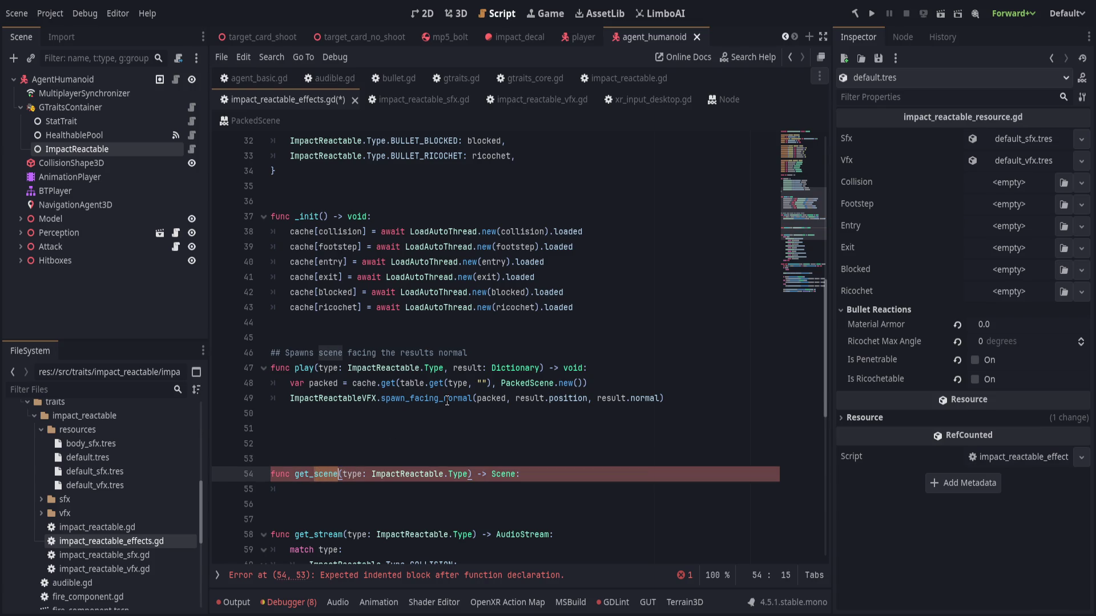
{"action": "type", "text": "vfx"}
{"action": "double_click", "coordinate": [328, 534]}
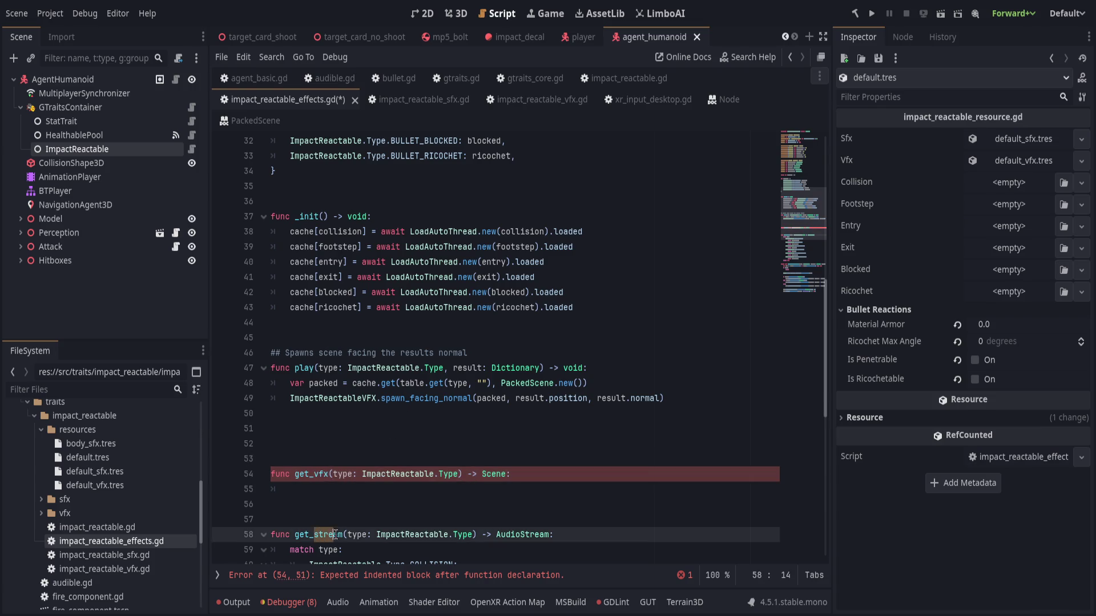
{"action": "type", "text": "sfx"}
Check get_vfx's Scene return type and place the caret in its empty body.
{"action": "left_click", "coordinate": [451, 443]}
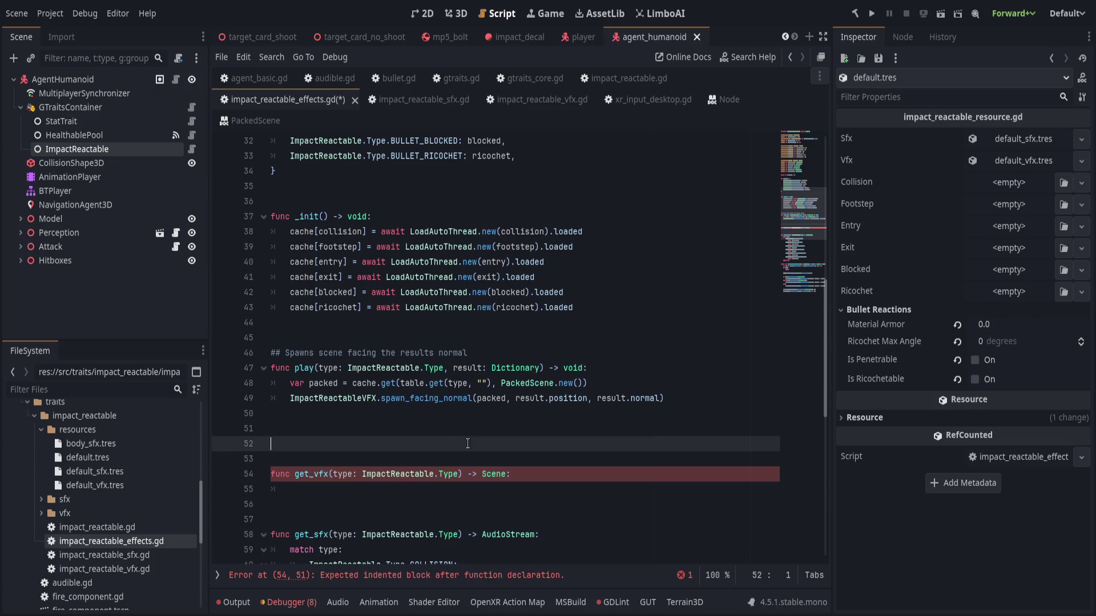
{"action": "left_click", "coordinate": [567, 475]}
{"action": "double_click", "coordinate": [481, 478]}
{"action": "scroll", "coordinate": [609, 454], "scroll_direction": "up", "scroll_amount": 1}
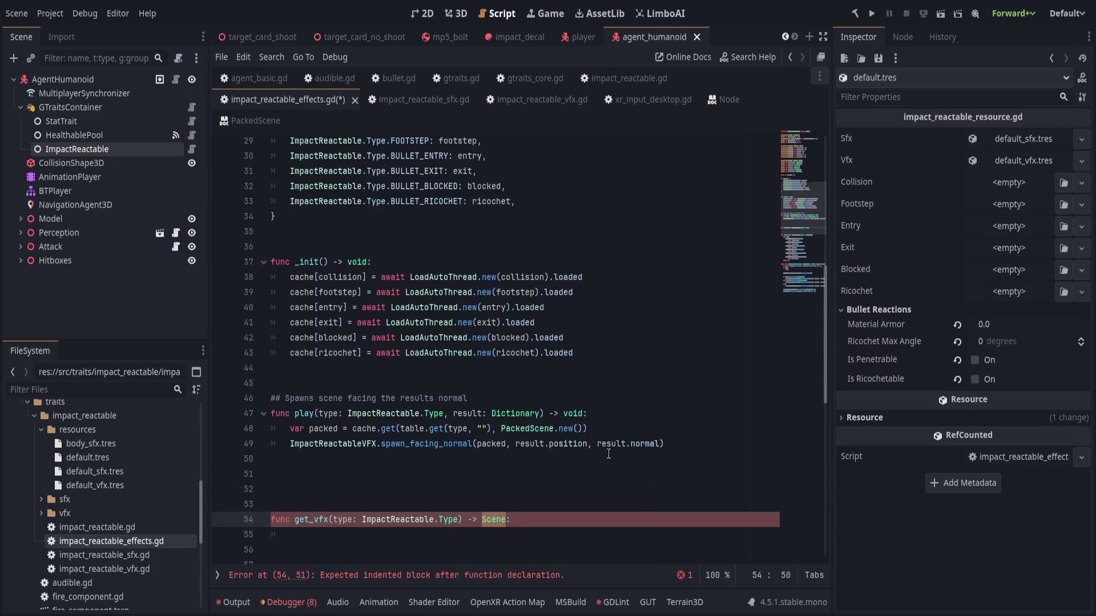
{"action": "left_click", "coordinate": [594, 488]}
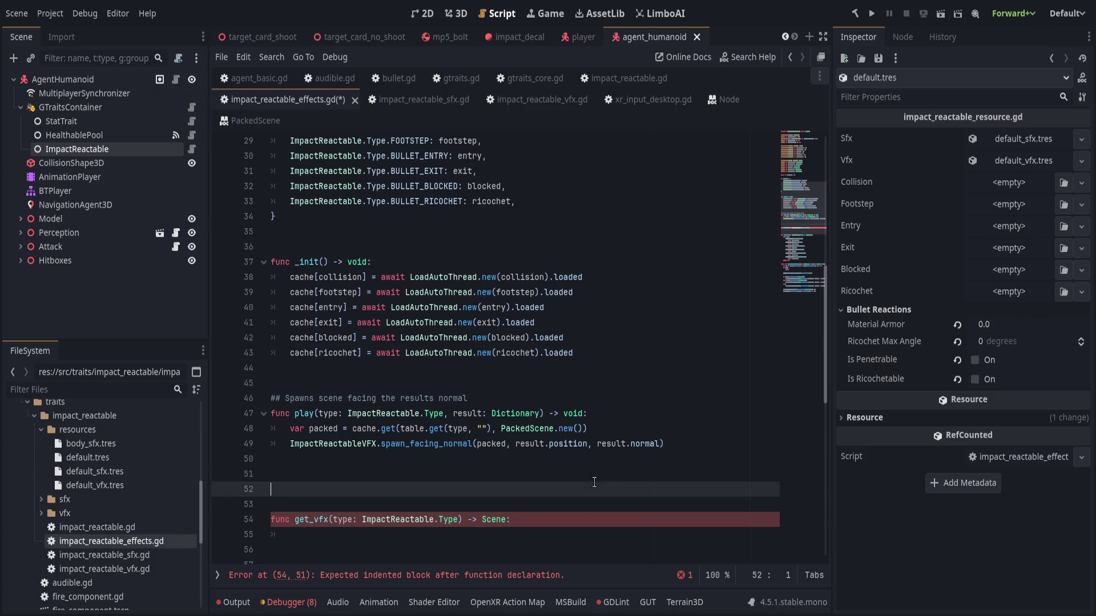
{"action": "scroll", "coordinate": [597, 481], "scroll_direction": "down", "scroll_amount": 1}
{"action": "left_click", "coordinate": [618, 487]}
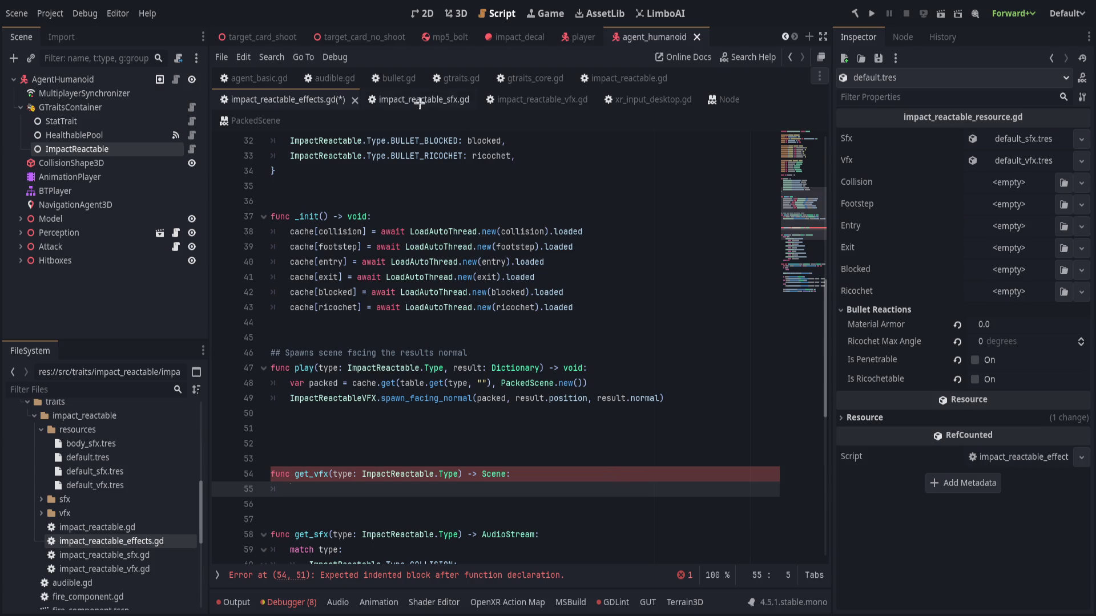
{"action": "left_click", "coordinate": [628, 78]}
Add a resource.play(type, result) call at the top of the play function.
{"action": "scroll", "coordinate": [481, 464], "scroll_direction": "down", "scroll_amount": 1}
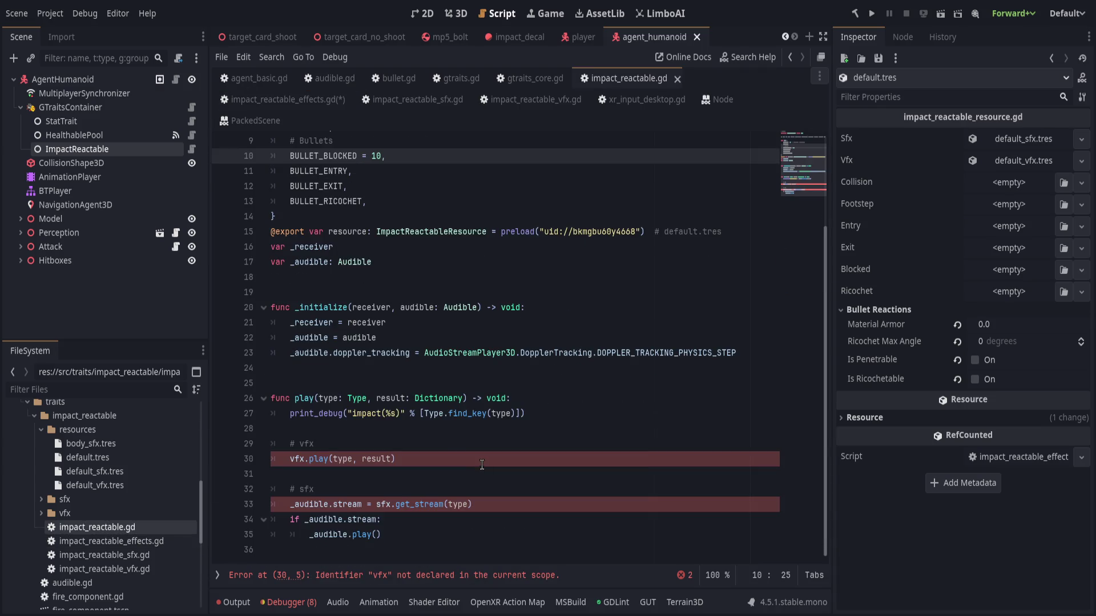
{"action": "left_click", "coordinate": [449, 433]}
{"action": "key", "text": "Return"}
{"action": "type", "text": "s"}
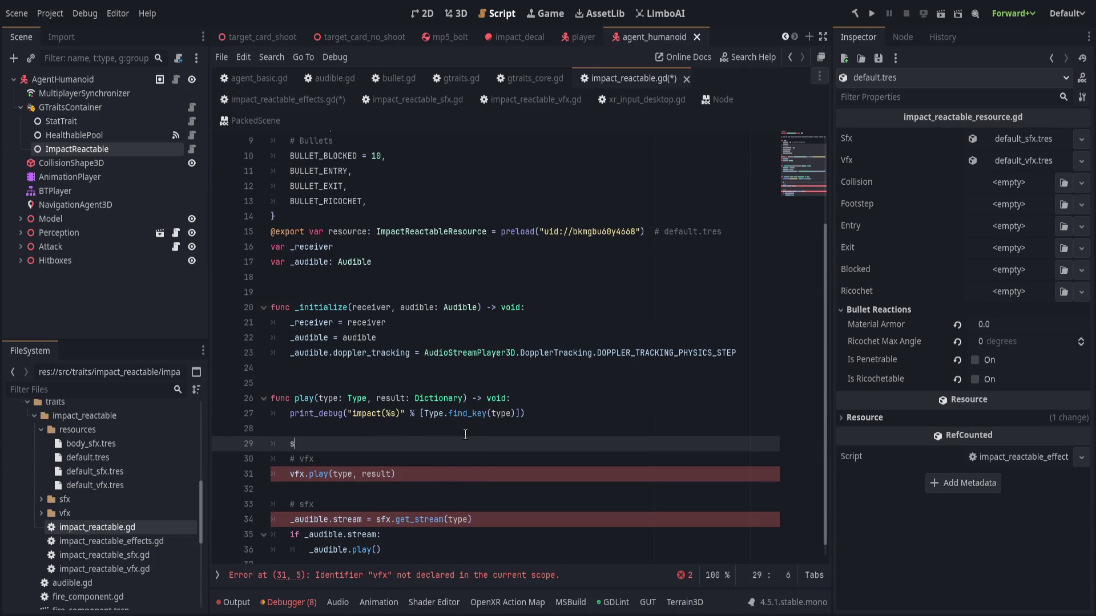
{"action": "key", "text": "BackSpace"}
{"action": "type", "text": "res"}
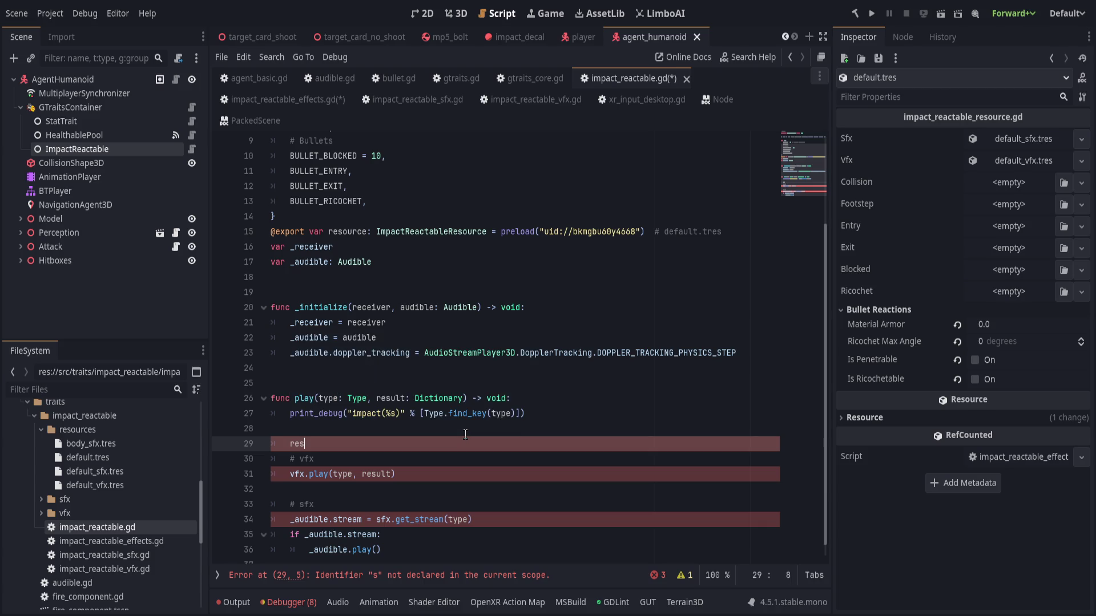
{"action": "type", "text": "ource."}
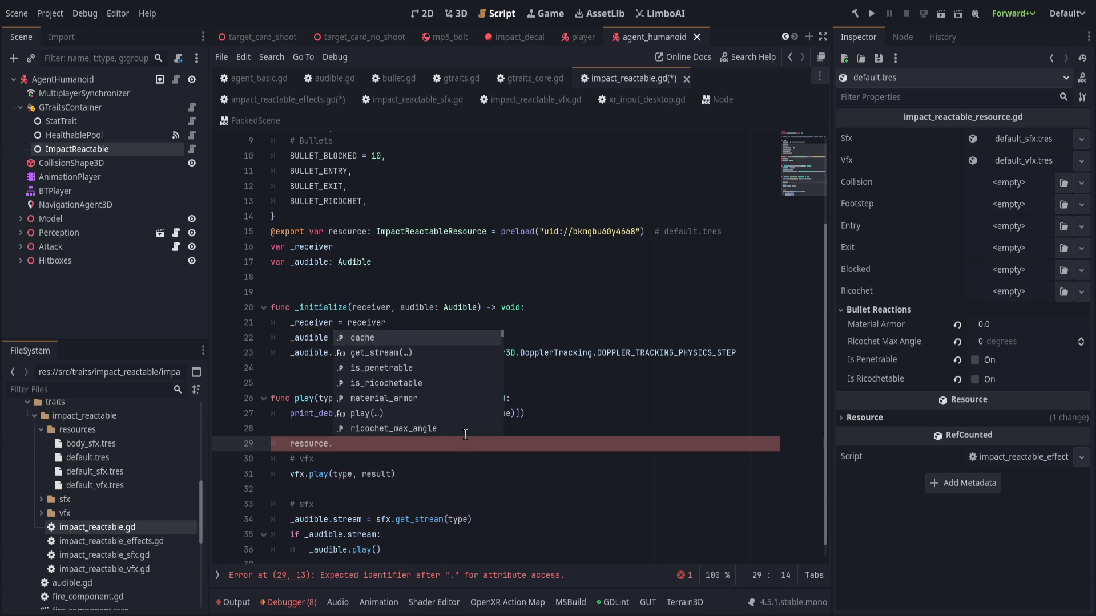
{"action": "type", "text": "play"}
{"action": "key", "text": "Return"}
{"action": "type", "text": "type, result)"}
Rename resource to effects on lines 15 and 29, then go back to impact_reactable_effects.gd.
{"action": "scroll", "coordinate": [458, 433], "scroll_direction": "up", "scroll_amount": 3}
{"action": "double_click", "coordinate": [345, 353]}
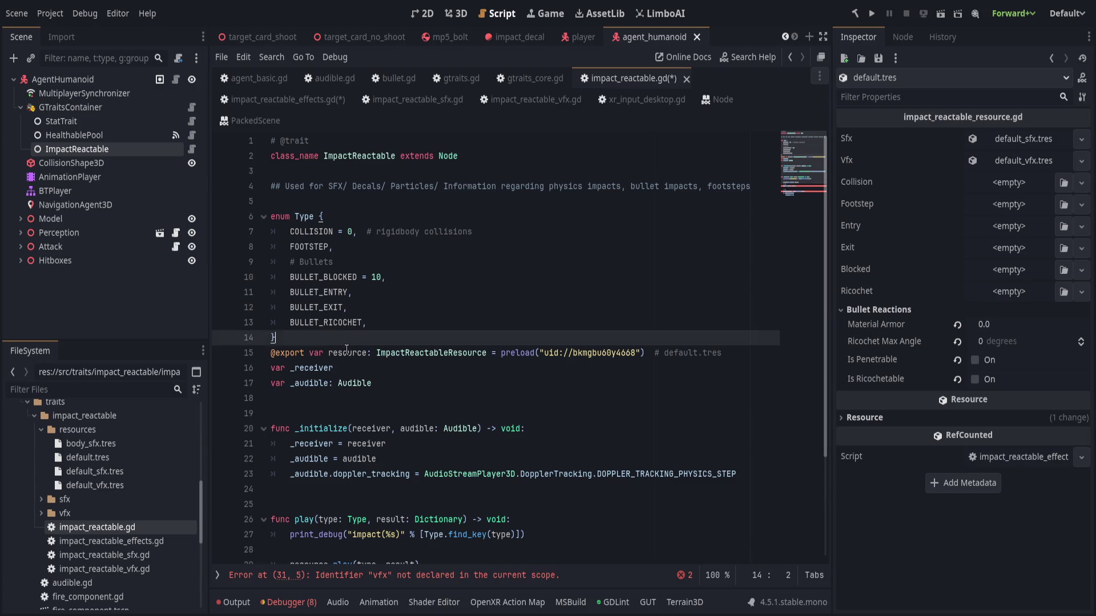
{"action": "type", "text": "effects"}
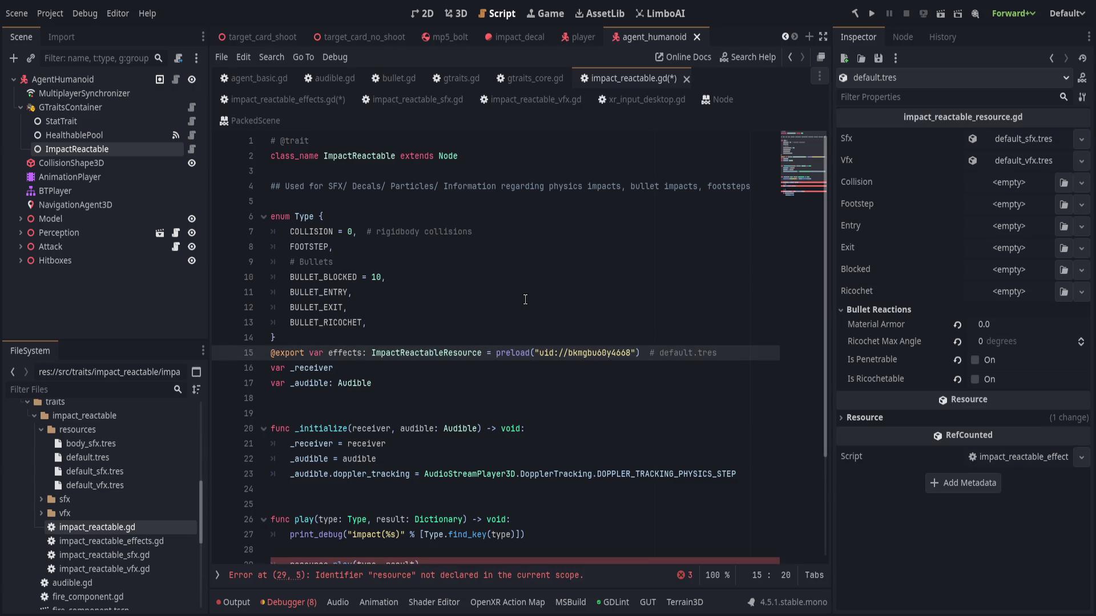
{"action": "scroll", "coordinate": [343, 399], "scroll_direction": "down", "scroll_amount": 3}
{"action": "double_click", "coordinate": [311, 429]}
{"action": "type", "text": "effects"}
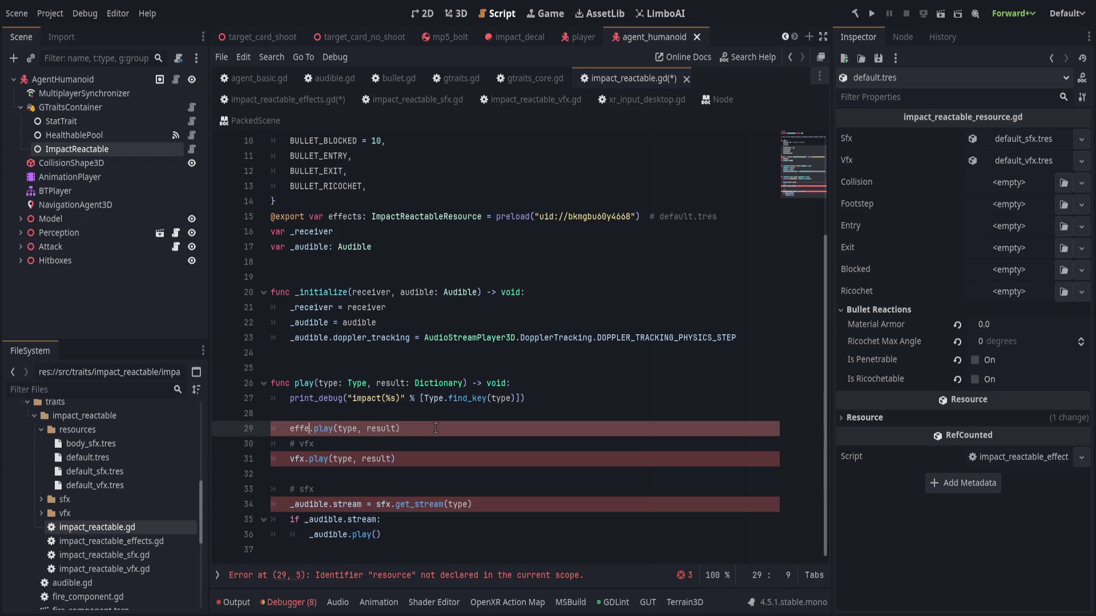
{"action": "left_click", "coordinate": [453, 444]}
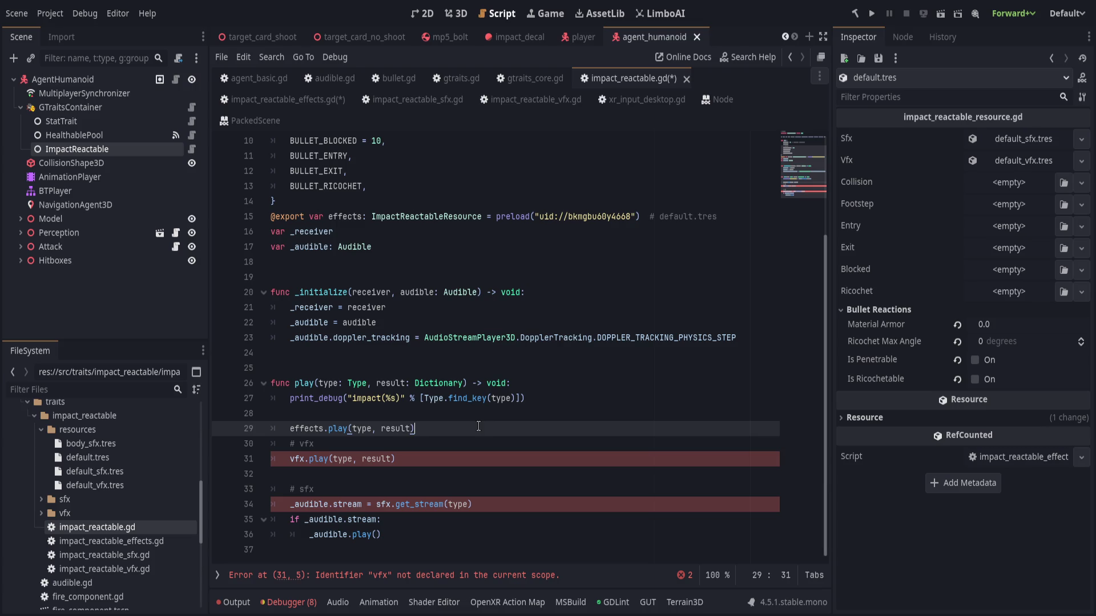
{"action": "left_click", "coordinate": [308, 102]}
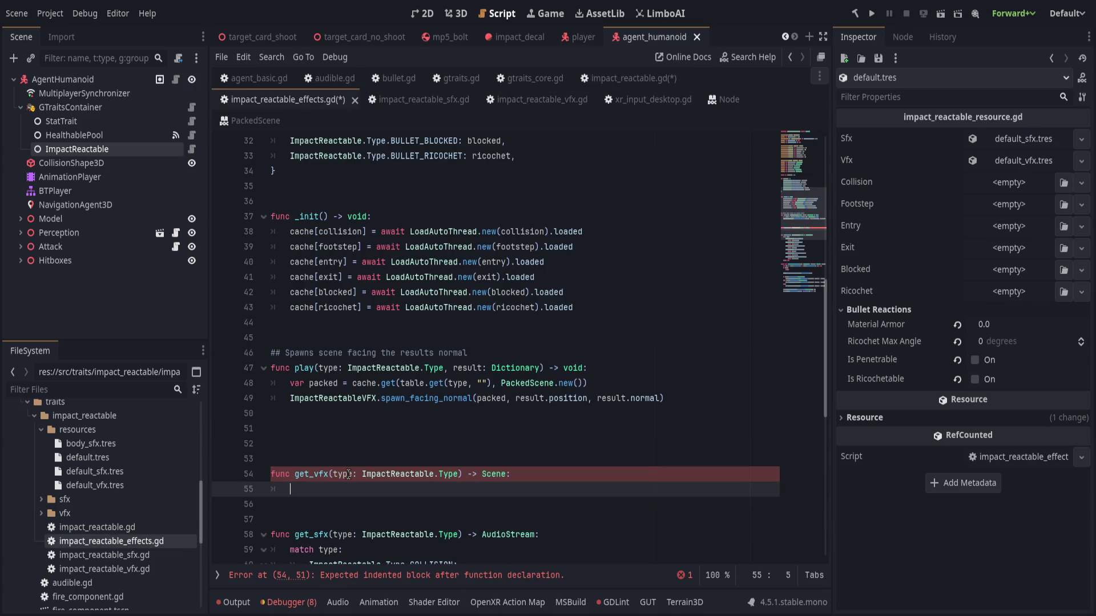
Rename the play function on line 47 to get_vfx.
{"action": "left_click", "coordinate": [542, 351]}
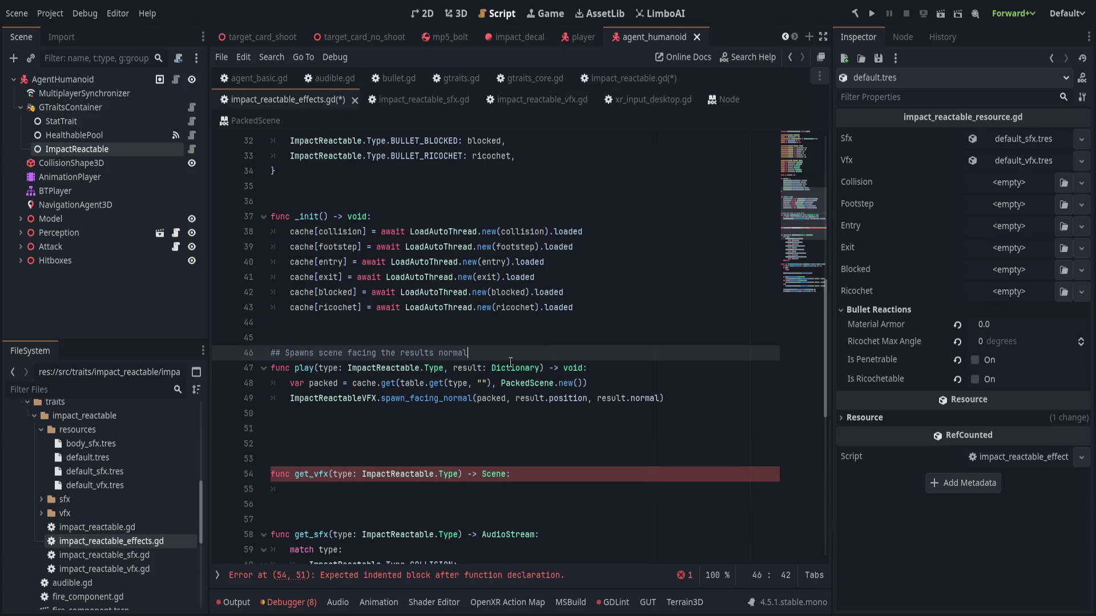
{"action": "double_click", "coordinate": [306, 371]}
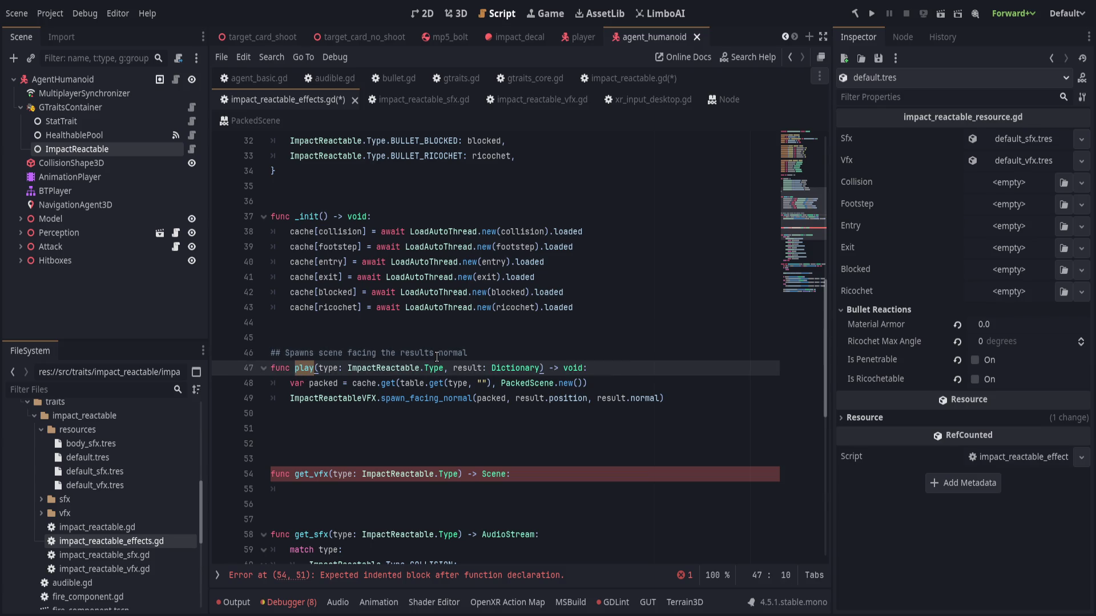
{"action": "type", "text": "plya"}
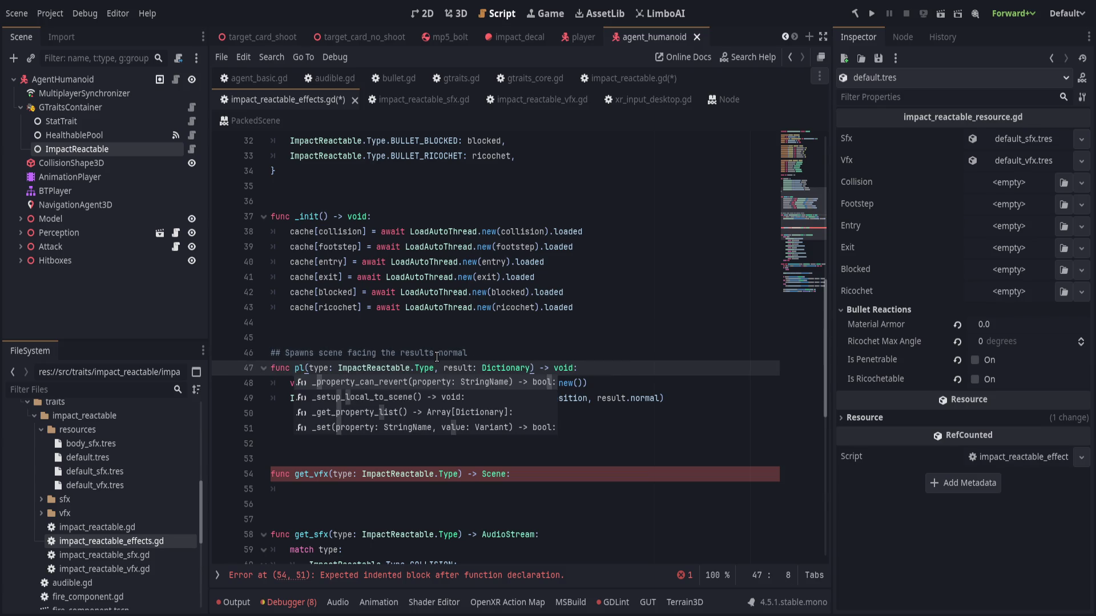
{"action": "key", "text": "BackSpace"}
{"action": "key", "text": "BackSpace"}
{"action": "key", "text": "BackSpace"}
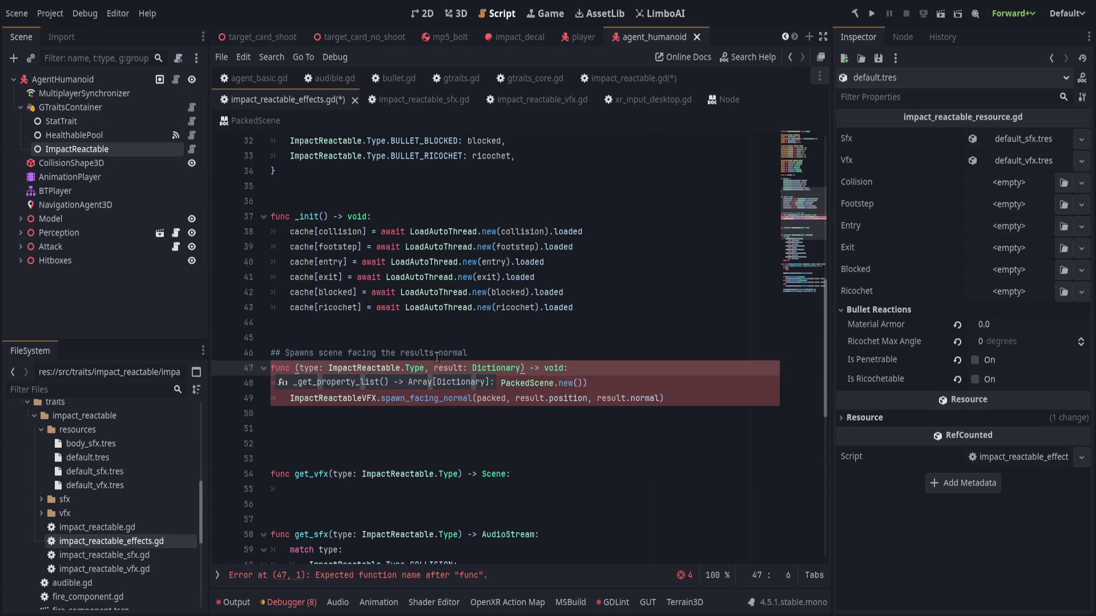
{"action": "type", "text": "get_"}
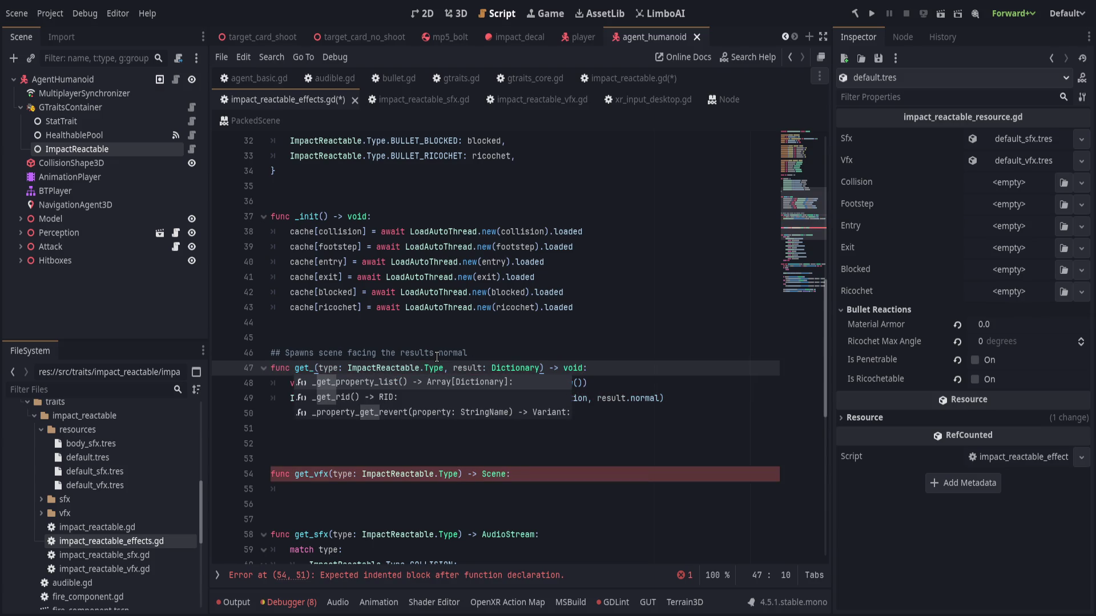
{"action": "type", "text": "vfx"}
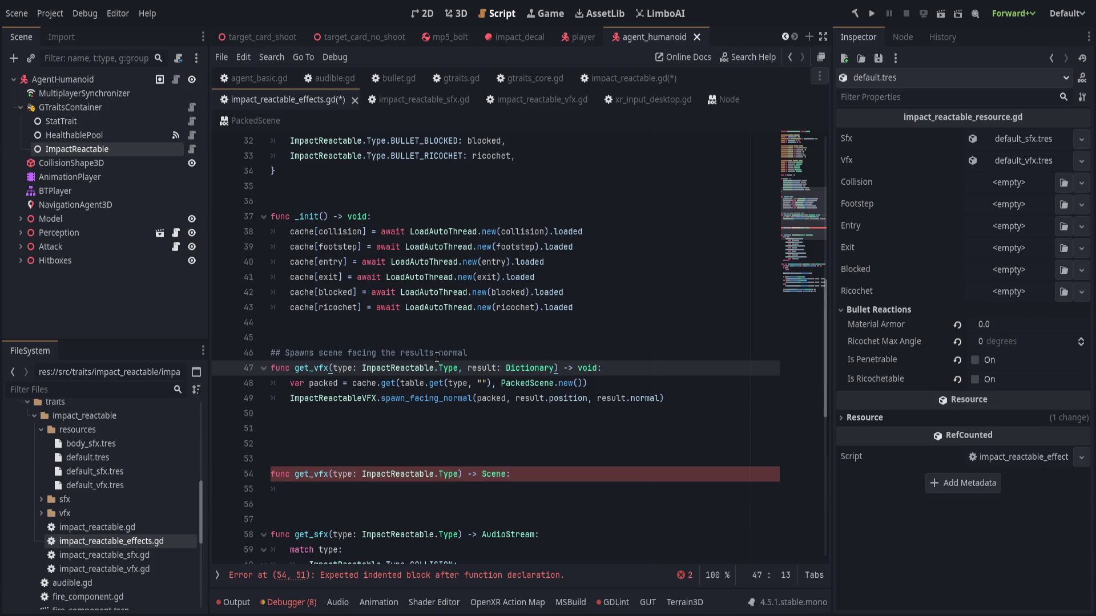
Change get_vfx's return type from void to PackedScene.
{"action": "key", "text": "End"}
{"action": "key", "text": "Left"}
{"action": "scroll", "coordinate": [636, 350], "scroll_direction": "up", "scroll_amount": 1}
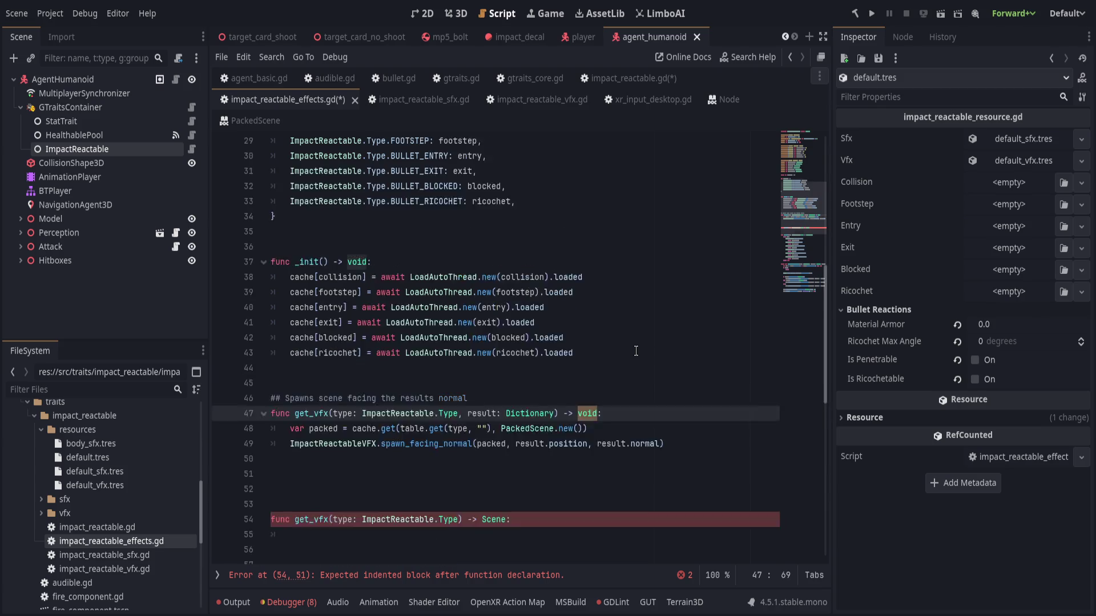
{"action": "scroll", "coordinate": [636, 351], "scroll_direction": "up", "scroll_amount": 1}
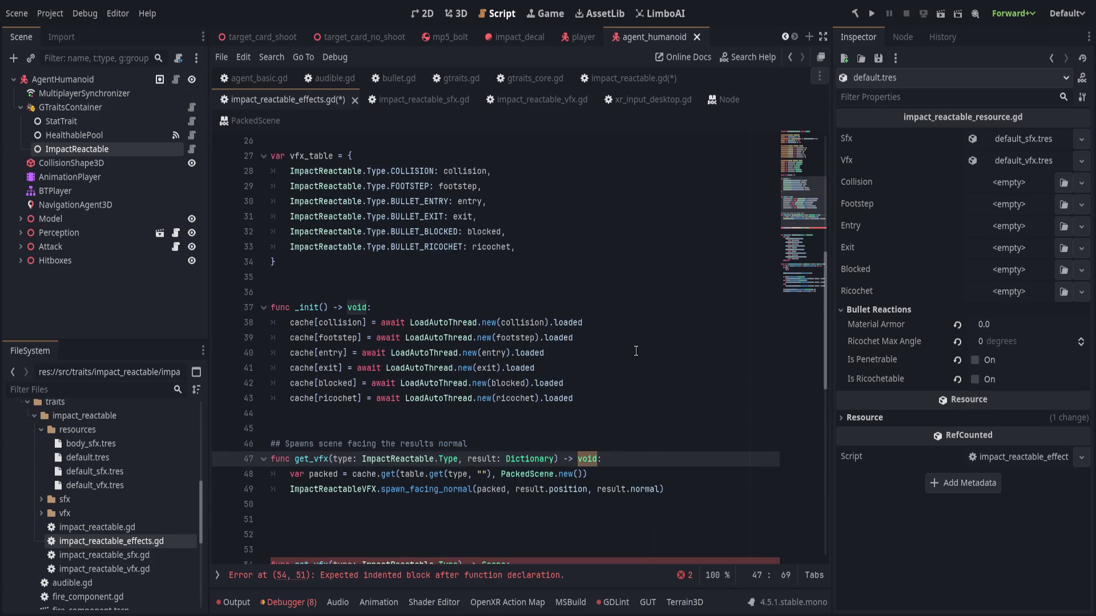
{"action": "key", "text": "ctrl+BackSpace"}
{"action": "type", "text": "PackedS"}
{"action": "key", "text": "Return"}
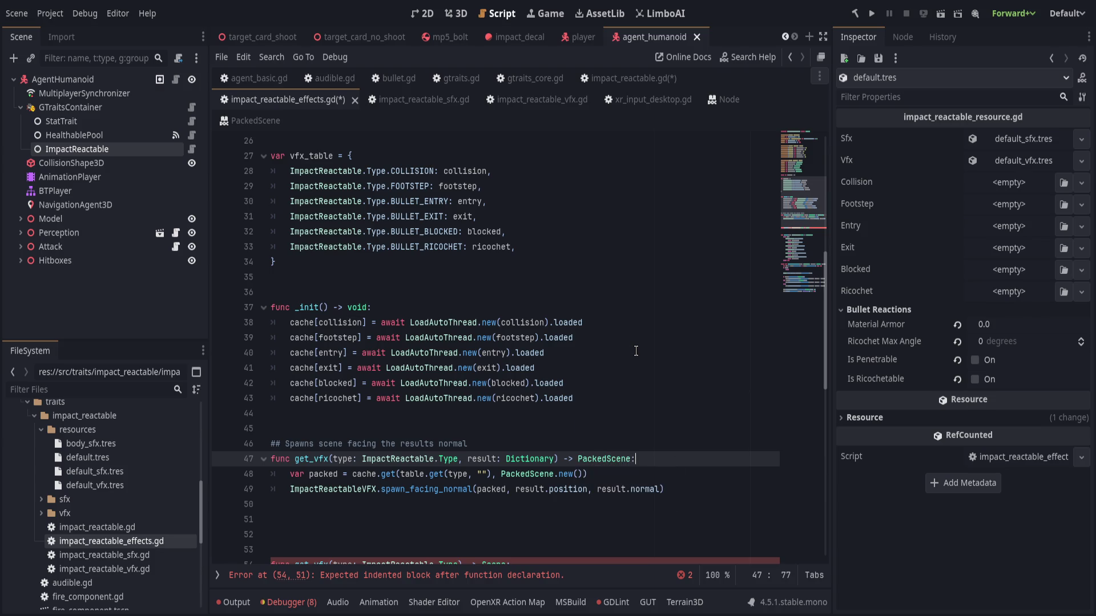
Delete the ', result: Dictionary' parameter from get_vfx.
{"action": "scroll", "coordinate": [564, 442], "scroll_direction": "down", "scroll_amount": 3}
{"action": "key", "text": "Down"}
{"action": "key", "text": "Down"}
{"action": "key", "text": "Down"}
{"action": "left_click_drag", "start_coordinate": [459, 322], "coordinate": [557, 323]}
{"action": "key", "text": "BackSpace"}
{"action": "left_click", "coordinate": [540, 458]}
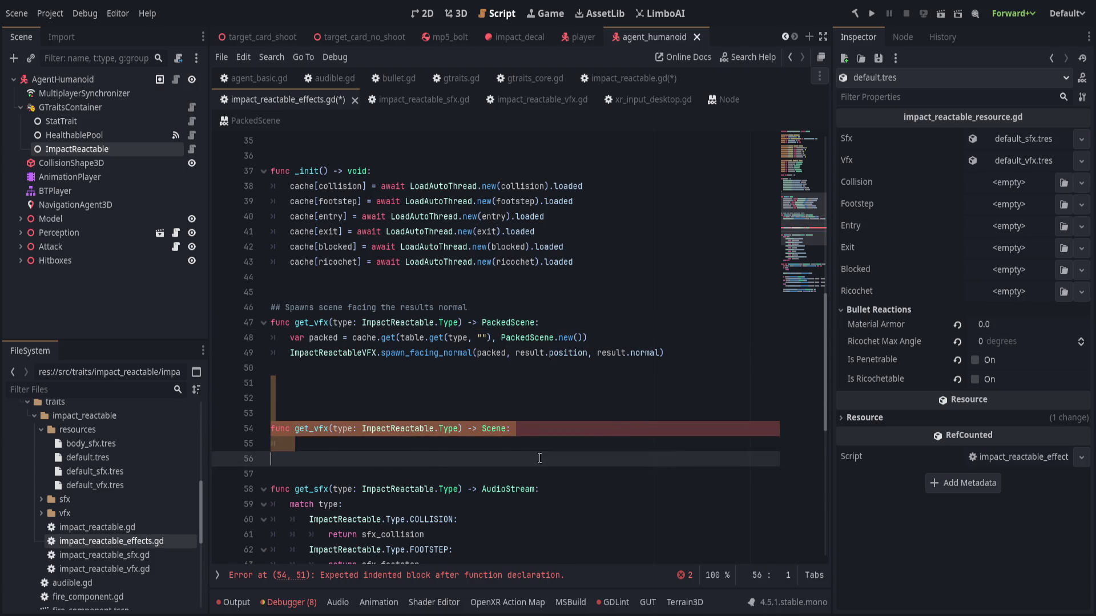
Delete the old empty get_vfx stub and cut the spawn_facing_normal function.
{"action": "key", "text": "shift+Up"}
{"action": "key", "text": "shift+Up"}
{"action": "key", "text": "shift+Up"}
{"action": "key", "text": "BackSpace"}
{"action": "scroll", "coordinate": [450, 422], "scroll_direction": "down", "scroll_amount": 7}
{"action": "mouse_move", "coordinate": [271, 307]}
{"action": "left_mouse_down"}
{"action": "mouse_move", "coordinate": [320, 320]}
{"action": "mouse_move", "coordinate": [343, 369]}
{"action": "mouse_move", "coordinate": [716, 613]}
{"action": "left_mouse_up"}
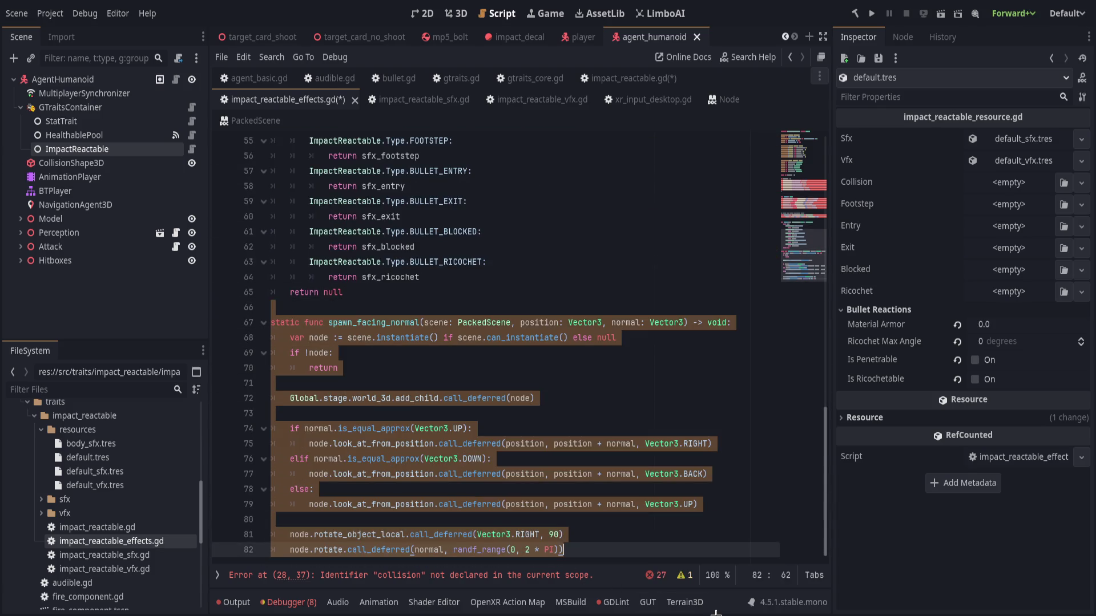
{"action": "key", "text": "ctrl+x"}
Paste spawn_facing_normal at the end of impact_reactable.gd, then return to the effects script.
{"action": "left_click", "coordinate": [452, 101]}
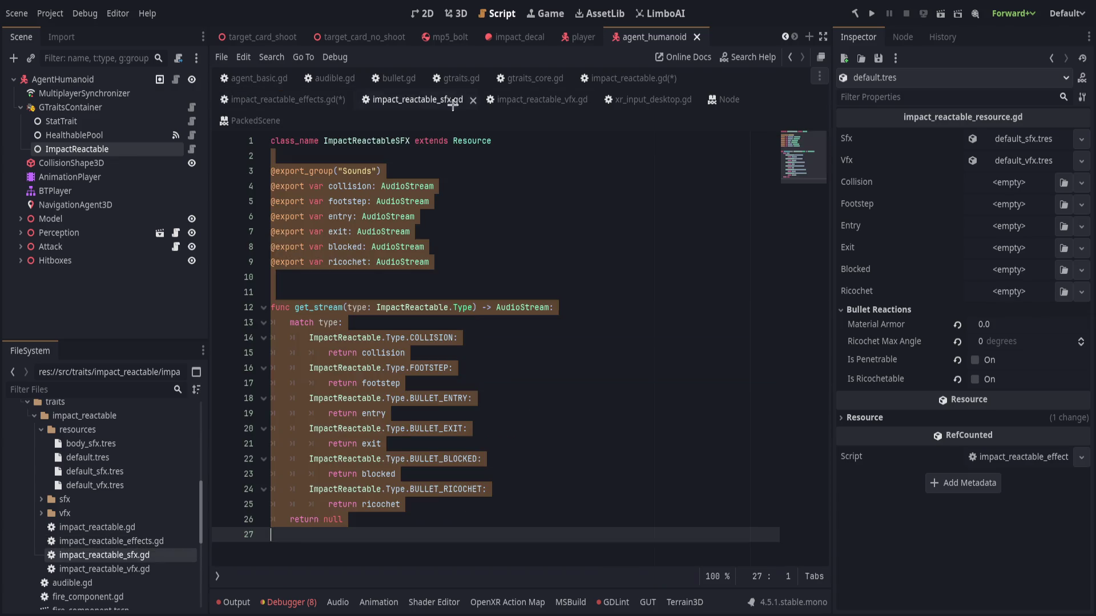
{"action": "left_click", "coordinate": [633, 79]}
{"action": "scroll", "coordinate": [440, 442], "scroll_direction": "down", "scroll_amount": 1}
{"action": "left_click", "coordinate": [370, 547]}
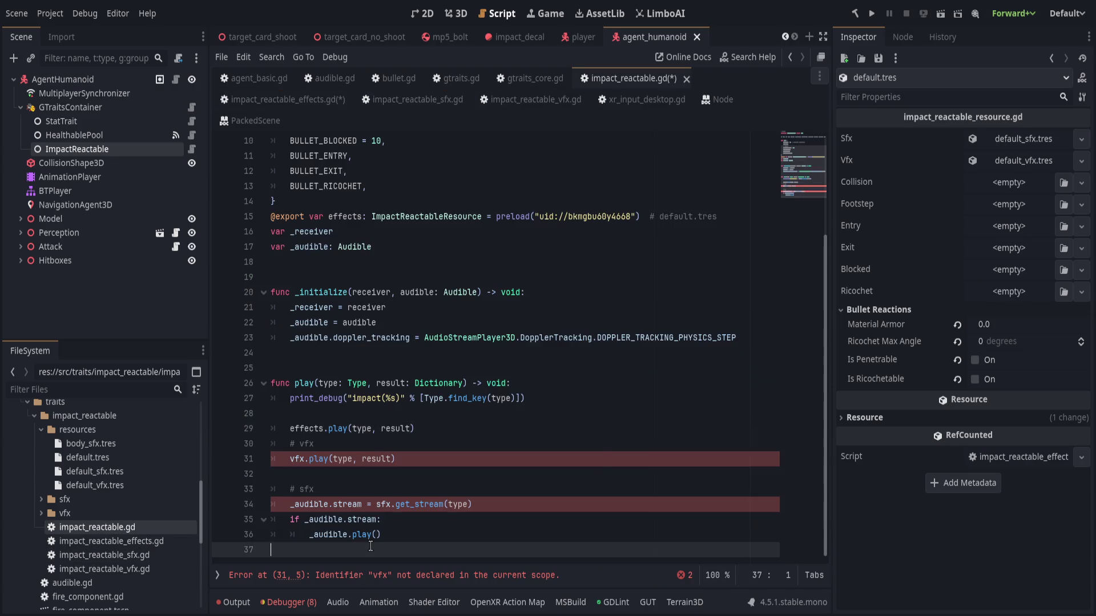
{"action": "key", "text": "ctrl+v"}
{"action": "scroll", "coordinate": [376, 521], "scroll_direction": "up", "scroll_amount": 5}
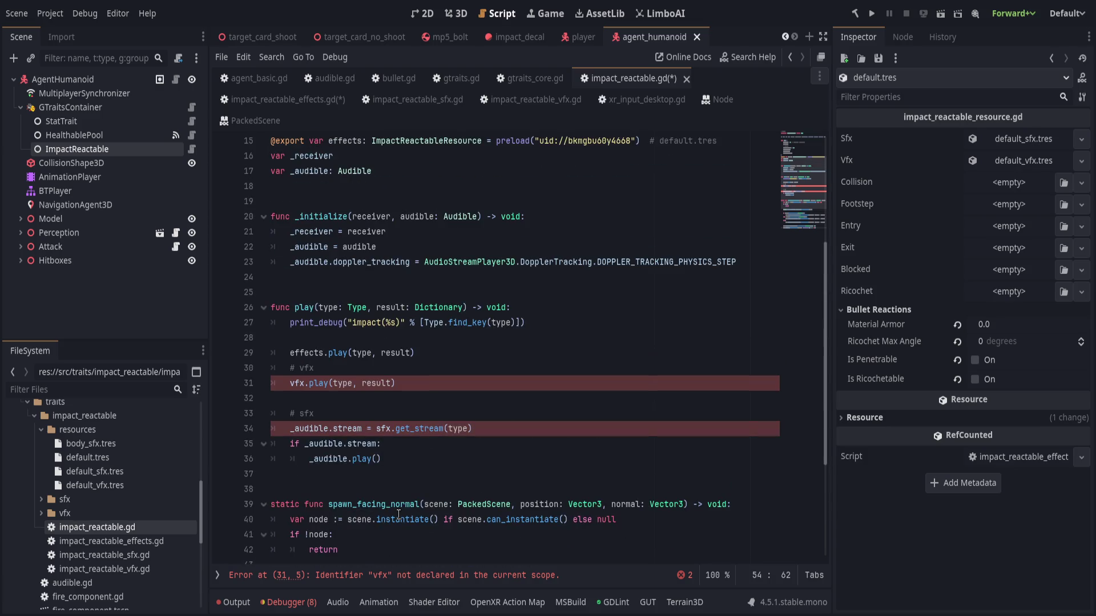
{"action": "double_click", "coordinate": [373, 548]}
{"action": "scroll", "coordinate": [480, 457], "scroll_direction": "up", "scroll_amount": 4}
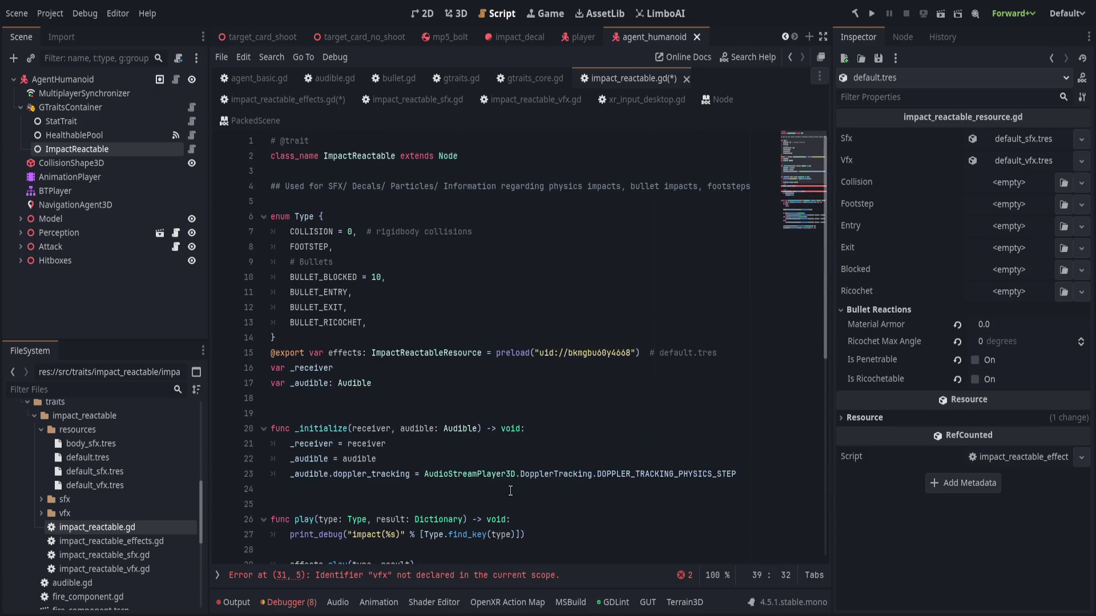
{"action": "scroll", "coordinate": [503, 491], "scroll_direction": "down", "scroll_amount": 4}
{"action": "left_click", "coordinate": [447, 399]}
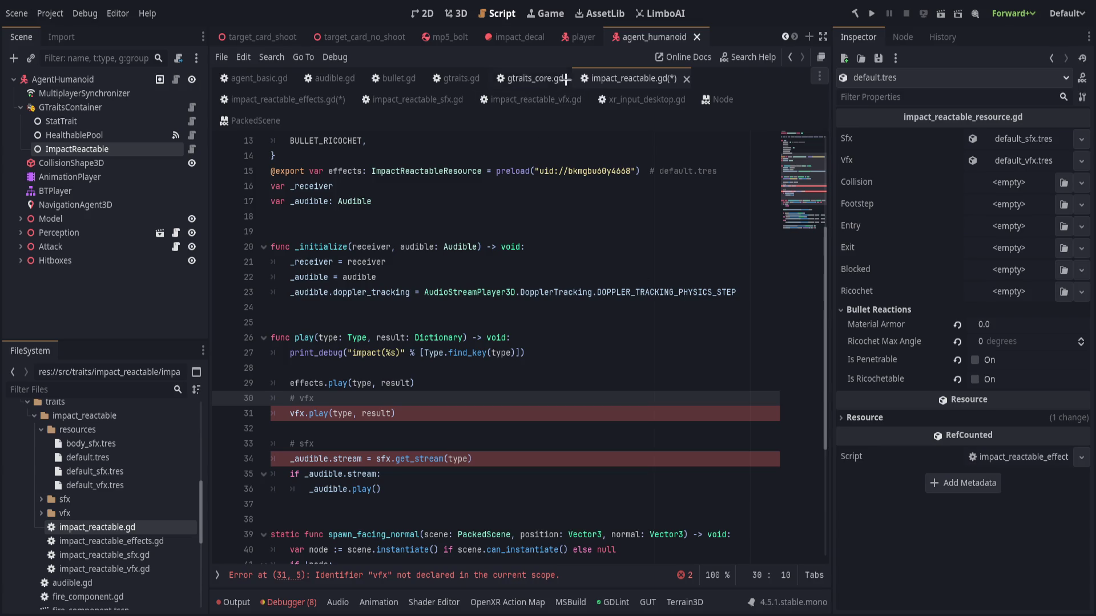
{"action": "left_click", "coordinate": [277, 97]}
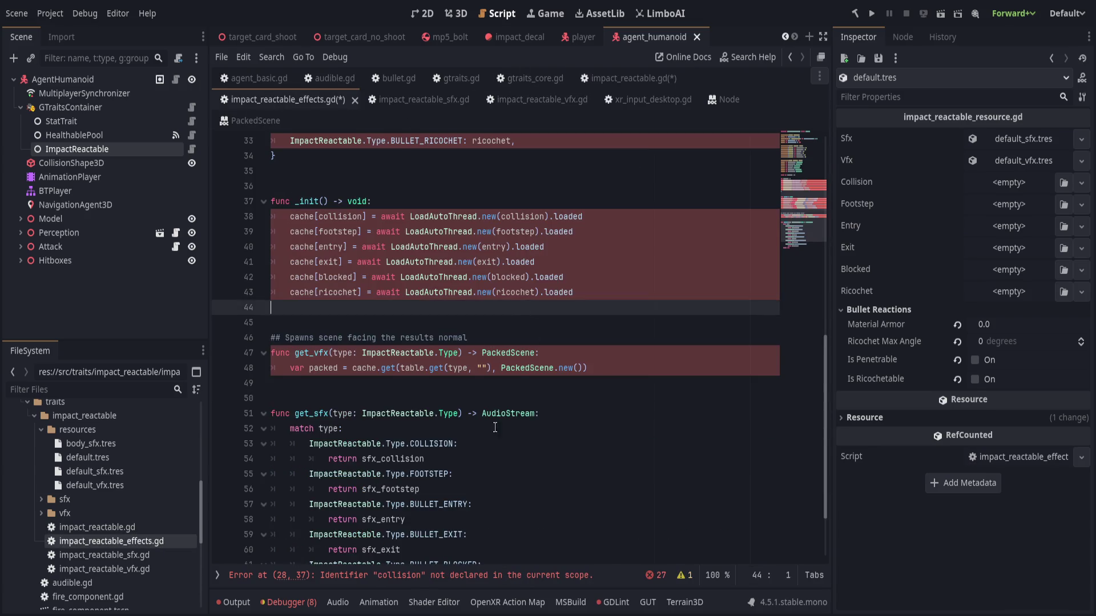
Prefix the vfx_table values collision, footstep, entry, exit and blocked with vfx_.
{"action": "scroll", "coordinate": [474, 437], "scroll_direction": "up", "scroll_amount": 7}
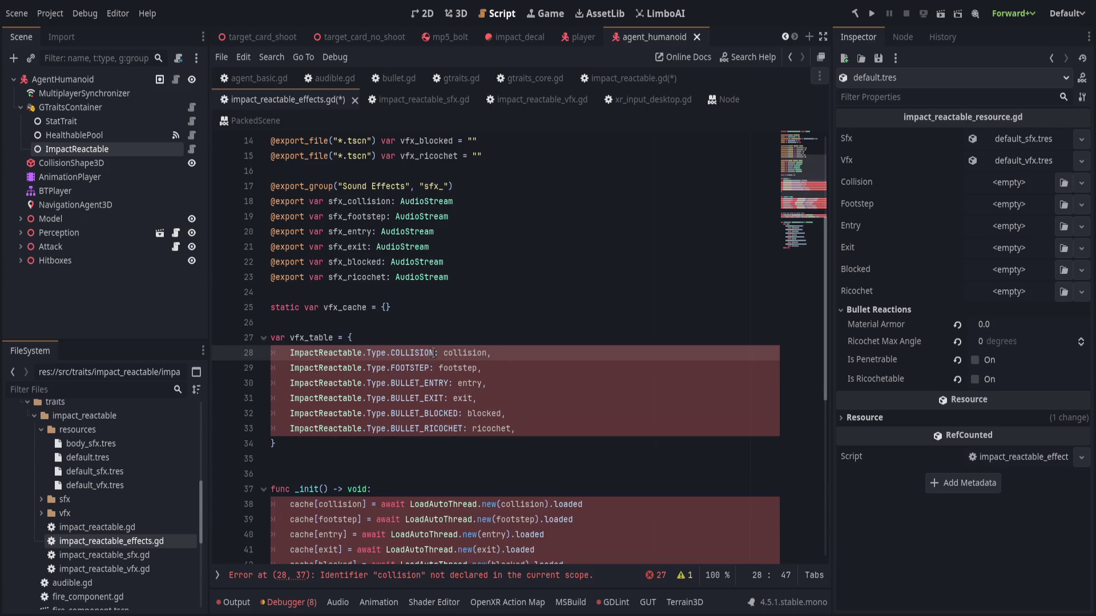
{"action": "left_click", "coordinate": [293, 338]}
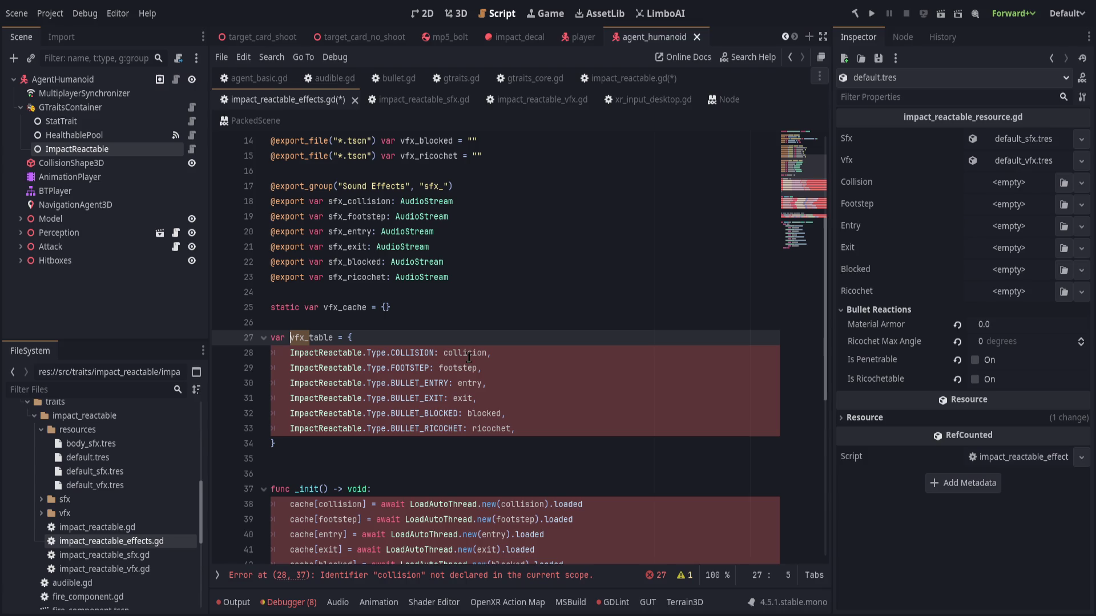
{"action": "left_click", "coordinate": [443, 353]}
{"action": "type", "text": "vfx_"}
{"action": "left_click", "coordinate": [439, 368]}
{"action": "type", "text": "vfx_"}
{"action": "left_click", "coordinate": [457, 383]}
{"action": "type", "text": "vfx_"}
{"action": "left_click", "coordinate": [454, 400]}
{"action": "type", "text": "vfx_"}
{"action": "left_click", "coordinate": [468, 413]}
{"action": "type", "text": "vfx_"}
{"action": "left_click", "coordinate": [472, 428]}
{"action": "type", "text": "vfx_"}
{"action": "left_click", "coordinate": [514, 383]}
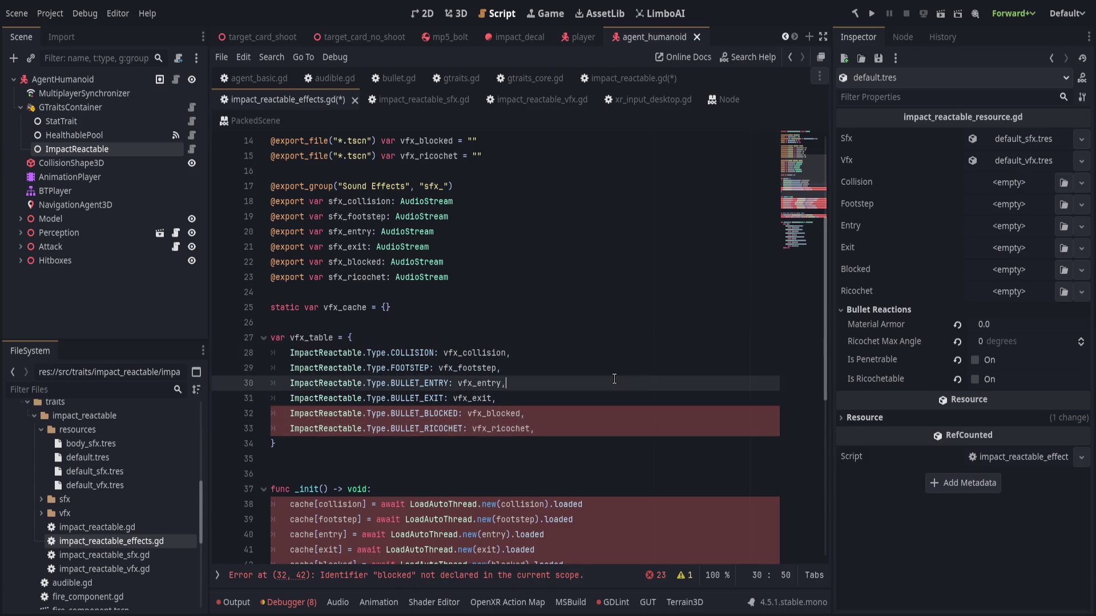
Change the first two _init cache keys and load arguments to vfx_collision and vfx_footstep.
{"action": "scroll", "coordinate": [520, 455], "scroll_direction": "down", "scroll_amount": 3}
{"action": "left_click", "coordinate": [412, 577]}
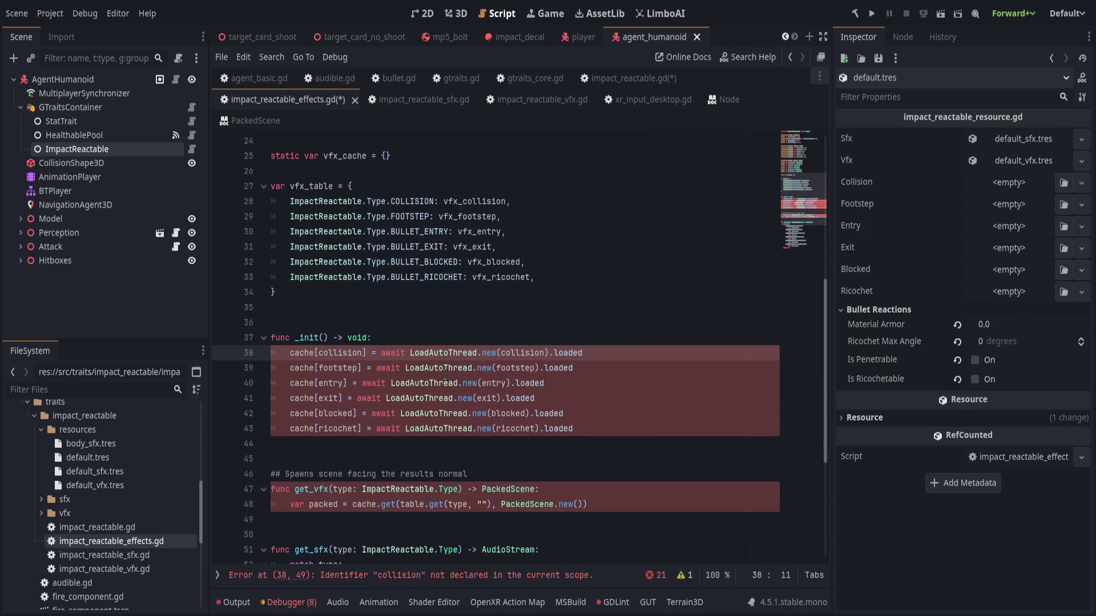
{"action": "type", "text": "vfx_"}
{"action": "left_click", "coordinate": [518, 354]}
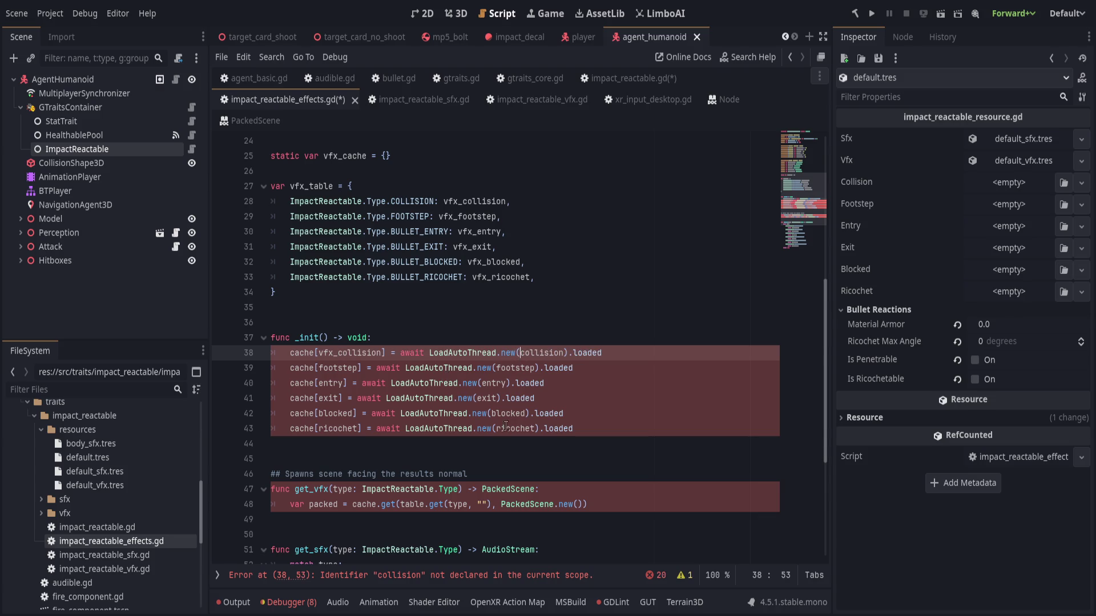
{"action": "type", "text": "vfx_"}
{"action": "left_click", "coordinate": [318, 369]}
{"action": "type", "text": "vfx_"}
{"action": "left_click", "coordinate": [514, 368]}
{"action": "type", "text": "vfx_"}
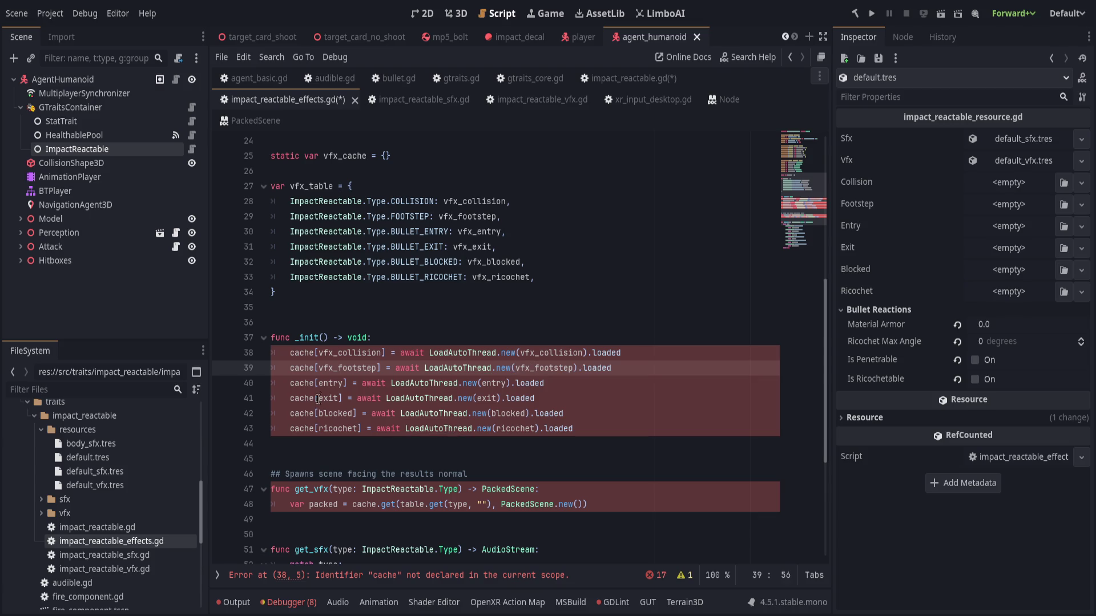
{"action": "left_click", "coordinate": [320, 385]}
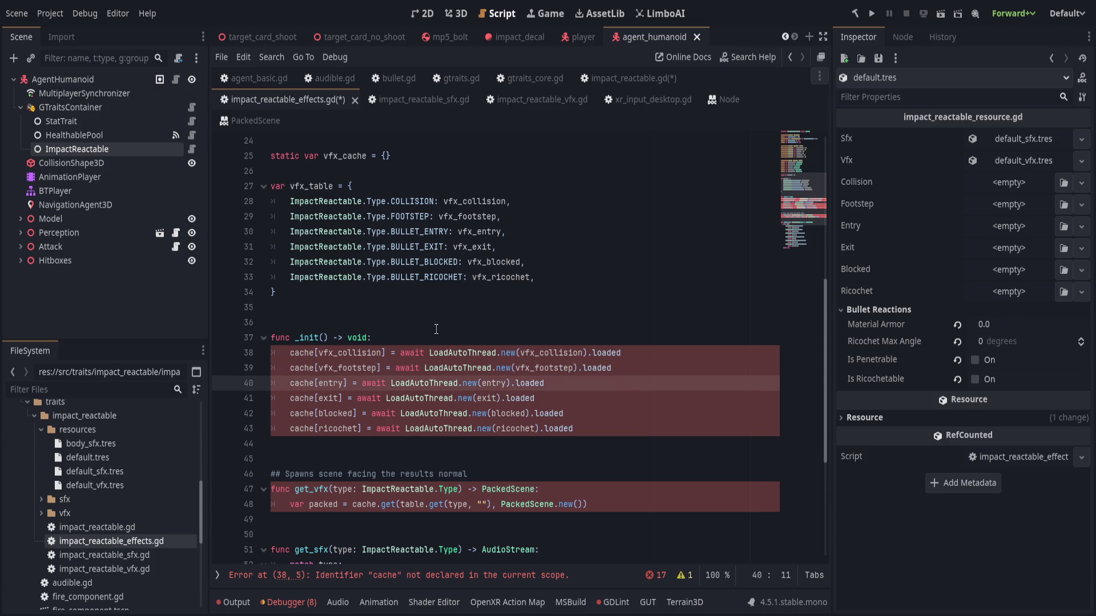
Below _init, write add_entry(uid: StringName) -> void setting vfx_cache[uid] = await LoadAutoThread.new(uid).loaded.
{"action": "left_click", "coordinate": [405, 448]}
{"action": "key", "text": "Return"}
{"action": "key", "text": "Return"}
{"action": "type", "text": "func add_"}
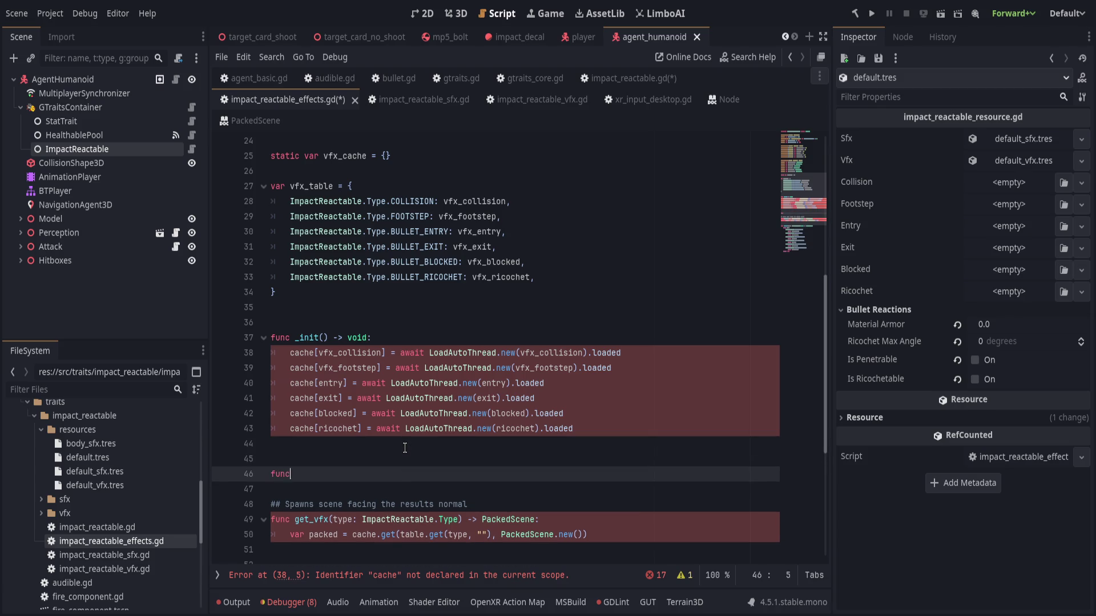
{"action": "type", "text": "entry()"}
{"action": "key", "text": "BackSpace"}
{"action": "key", "text": "BackSpace"}
{"action": "key", "text": "BackSpace"}
{"action": "type", "text": "ingName) -> void"}
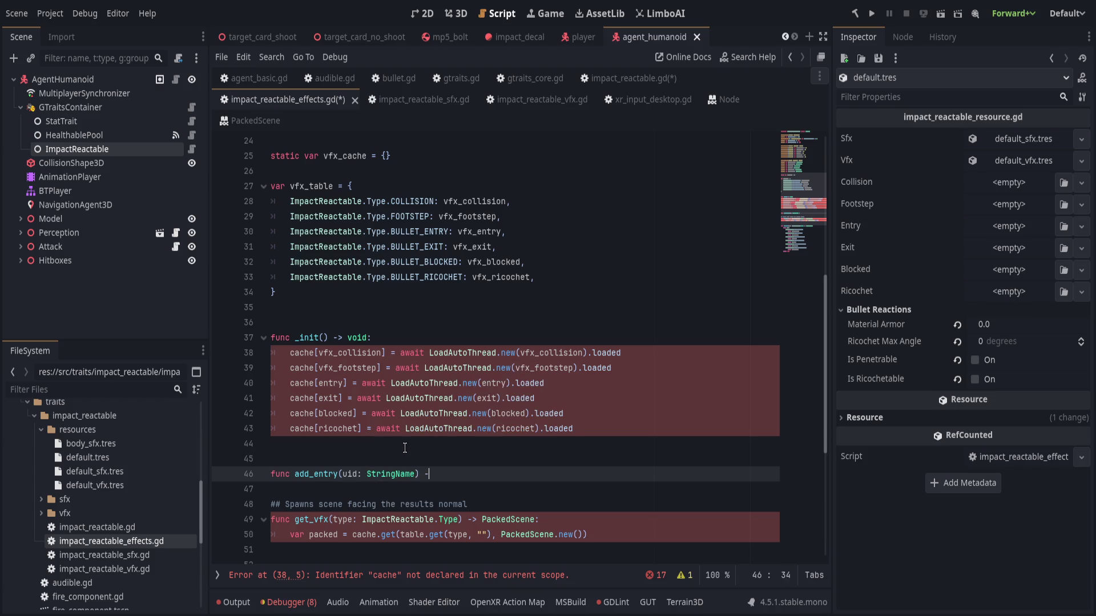
{"action": "type", "text": ":"}
{"action": "key", "text": "Return"}
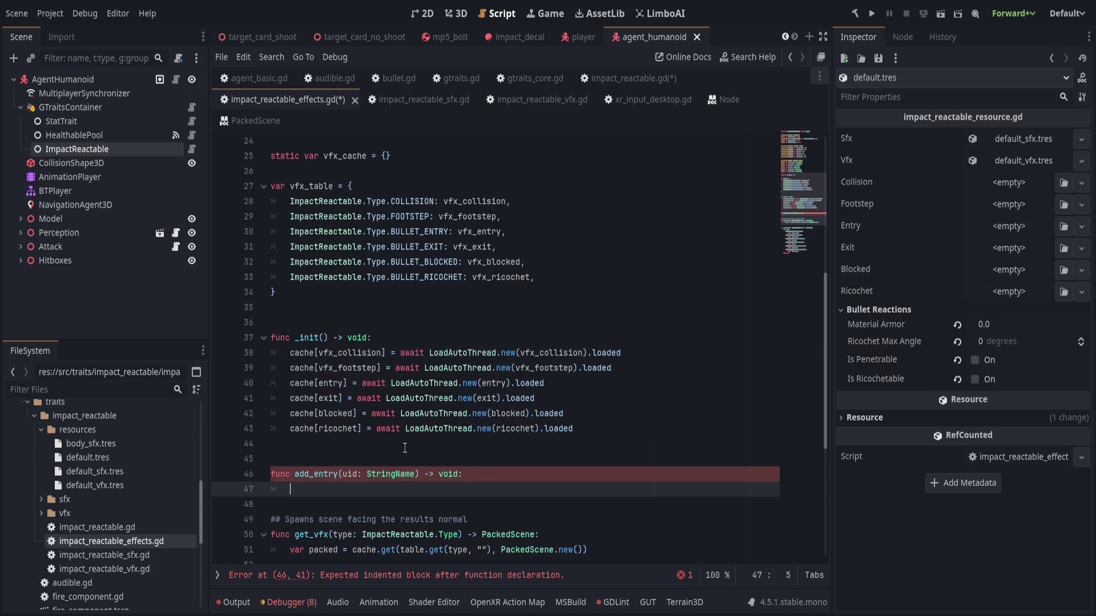
{"action": "type", "text": "he[uid] = "}
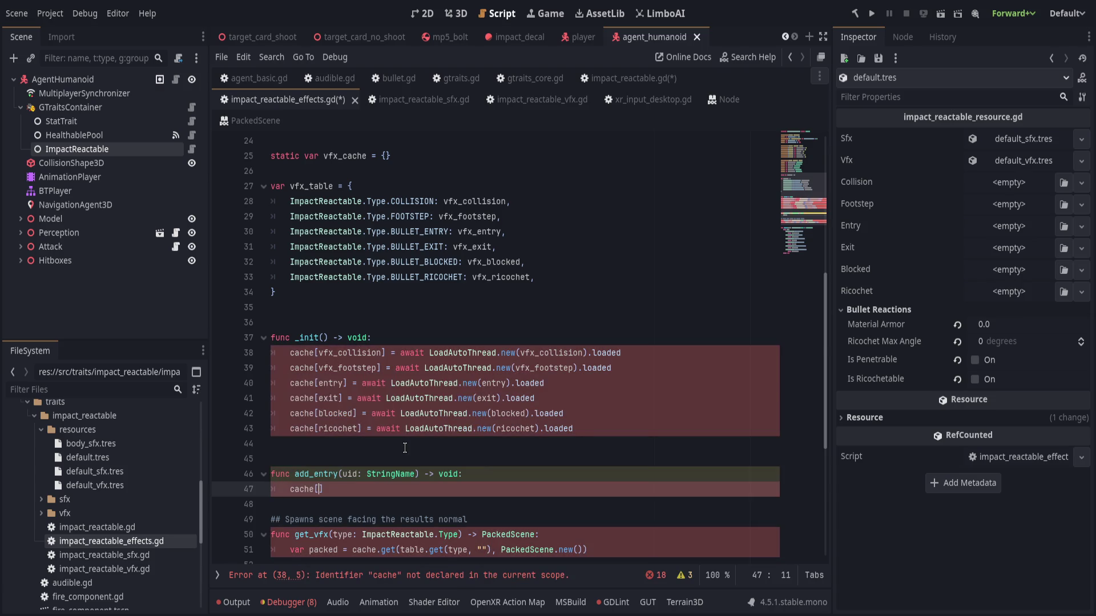
{"action": "type", "text": "await Load"}
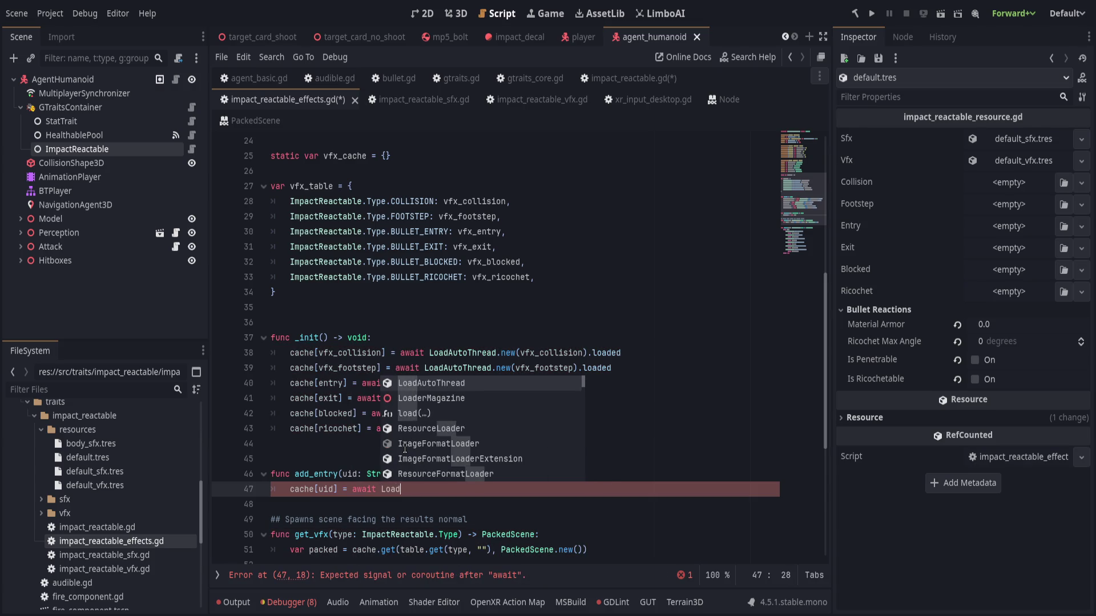
{"action": "key", "text": "Return"}
{"action": "type", "text": ".new(uid).loaded"}
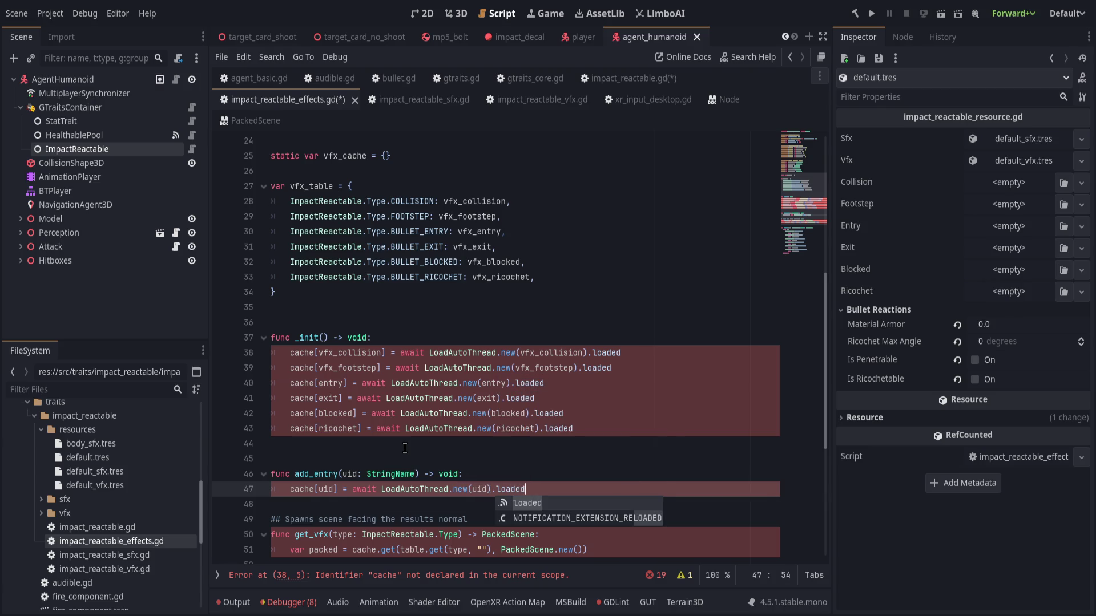
{"action": "key", "text": "Return"}
{"action": "left_click", "coordinate": [557, 472]}
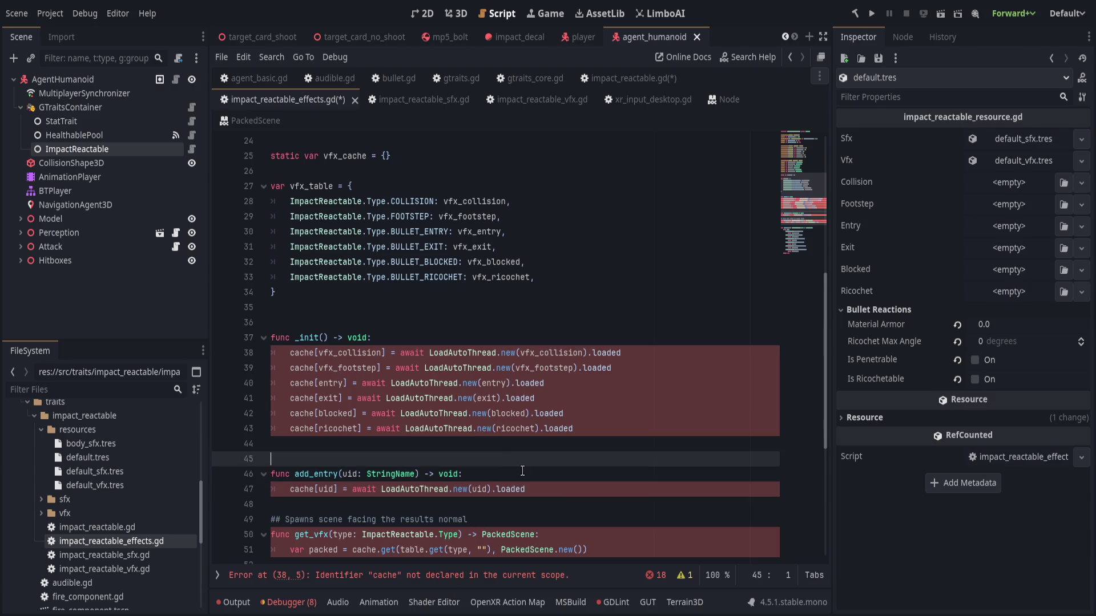
{"action": "left_click", "coordinate": [288, 489]}
{"action": "type", "text": "vfx_"}
{"action": "left_click", "coordinate": [541, 468]}
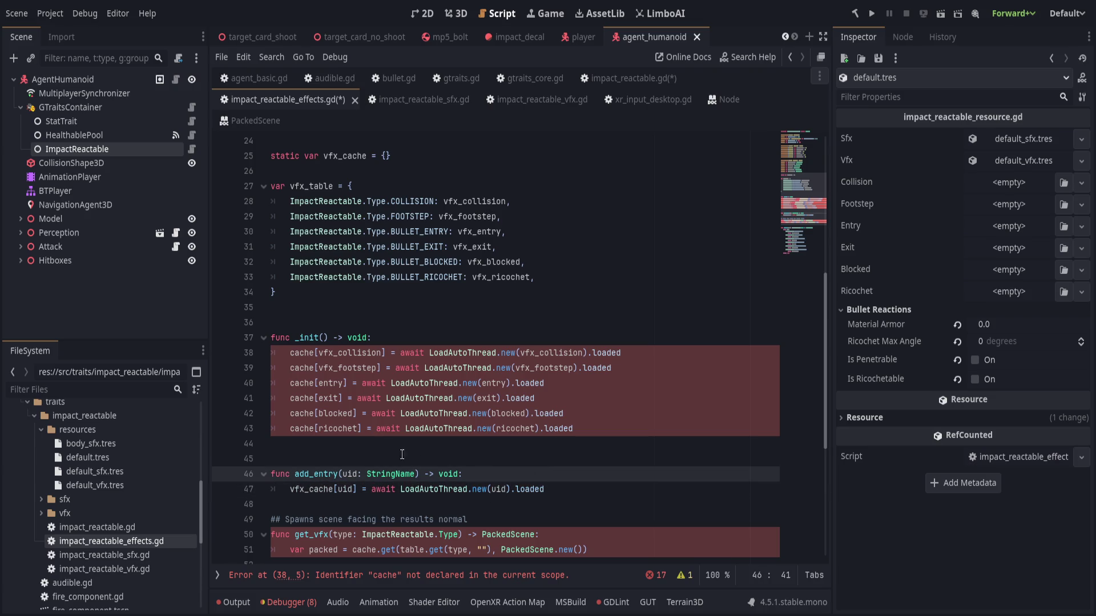
Start a new first line in _init with vfx_.
{"action": "left_click", "coordinate": [527, 337]}
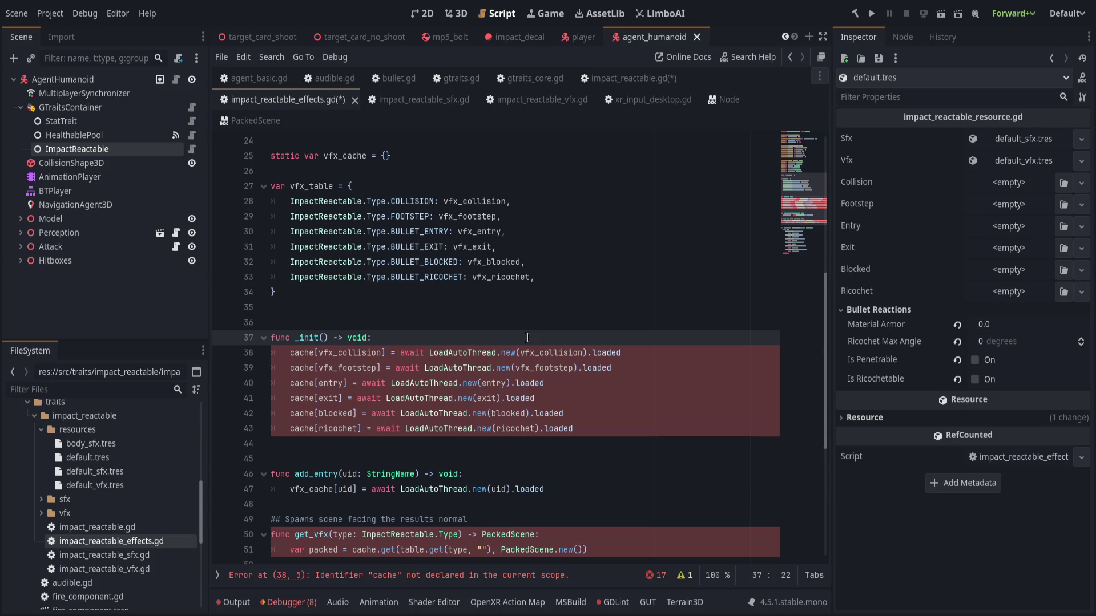
{"action": "key", "text": "Return"}
{"action": "type", "text": "fx_"}
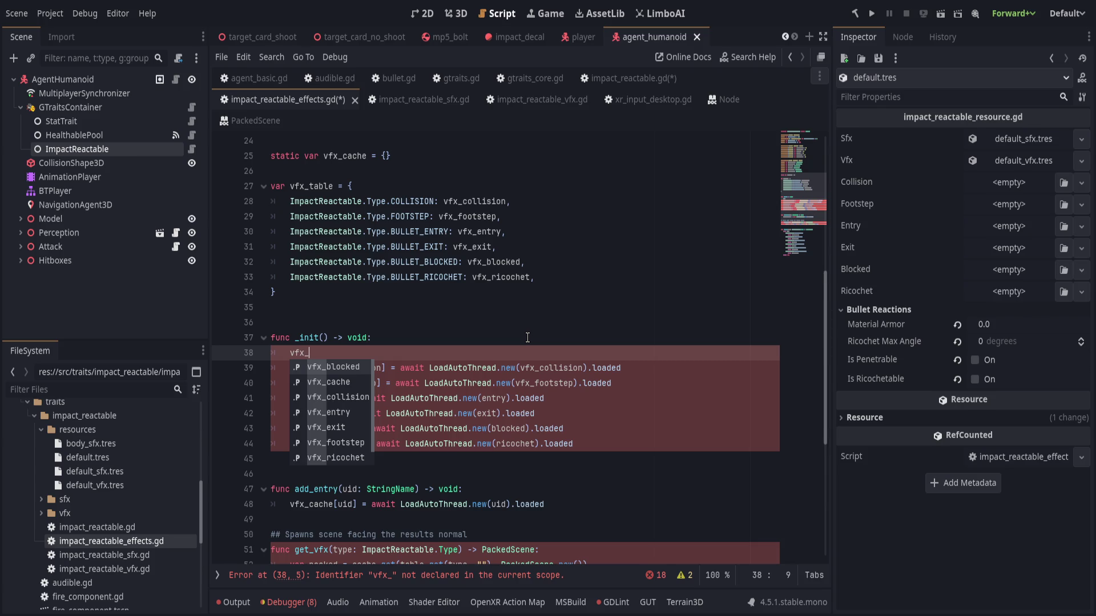
Turn the first _init line into add_entry(vfx_collision), moving the name from the old cache line.
{"action": "key", "text": "BackSpace"}
{"action": "key", "text": "BackSpace"}
{"action": "key", "text": "BackSpace"}
{"action": "type", "text": "add_"}
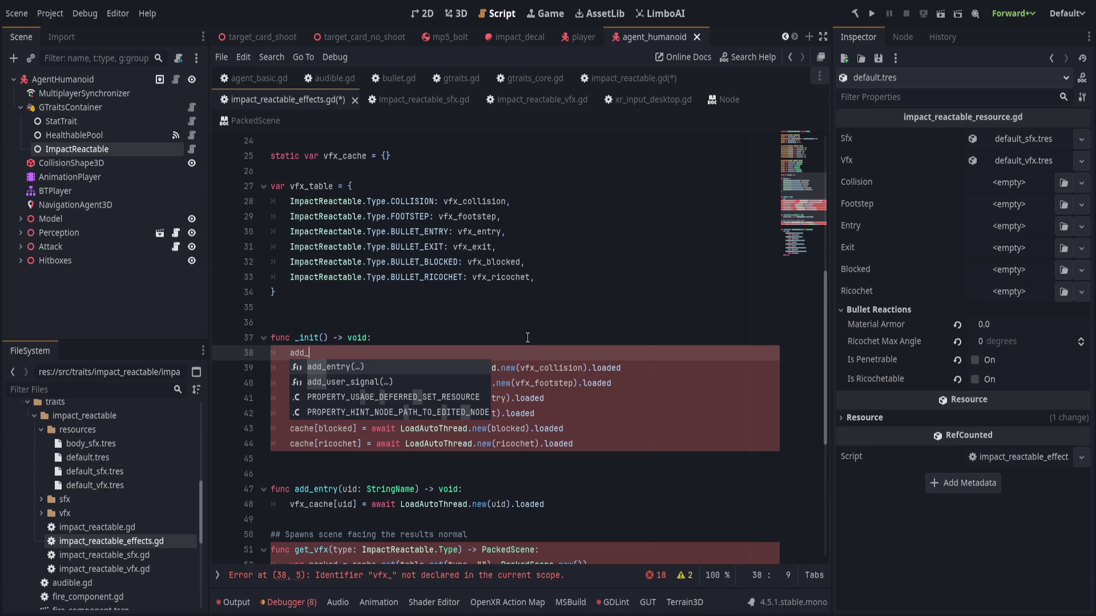
{"action": "key", "text": "Return"}
{"action": "key", "text": "Escape"}
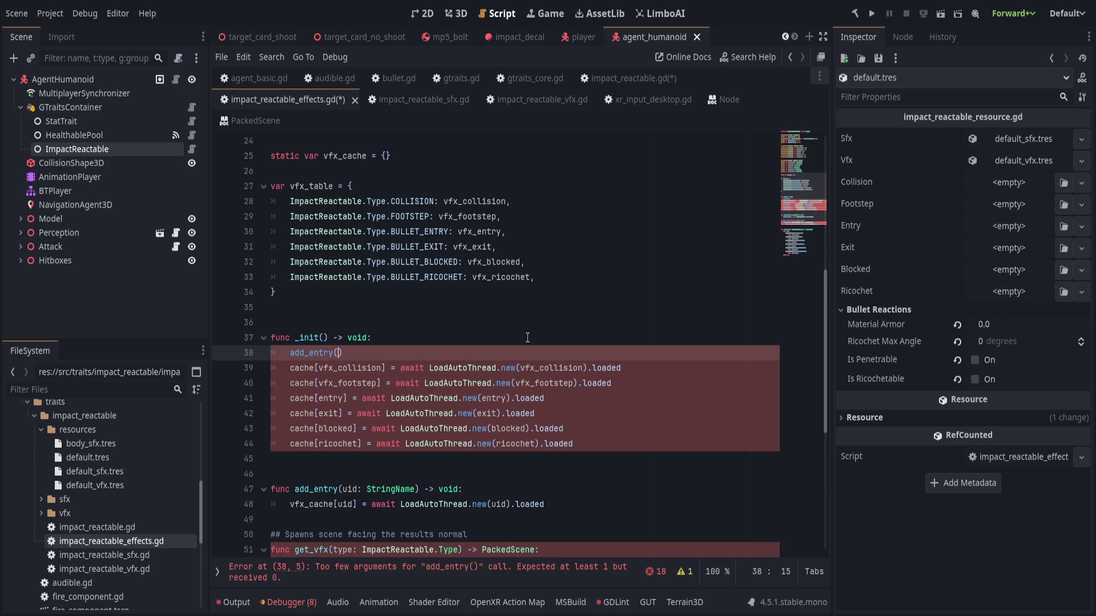
{"action": "double_click", "coordinate": [351, 368]}
{"action": "key", "text": "ctrl+x"}
{"action": "key", "text": "Up"}
{"action": "key", "text": "End"}
{"action": "key", "text": "Left"}
{"action": "key", "text": "ctrl+v"}
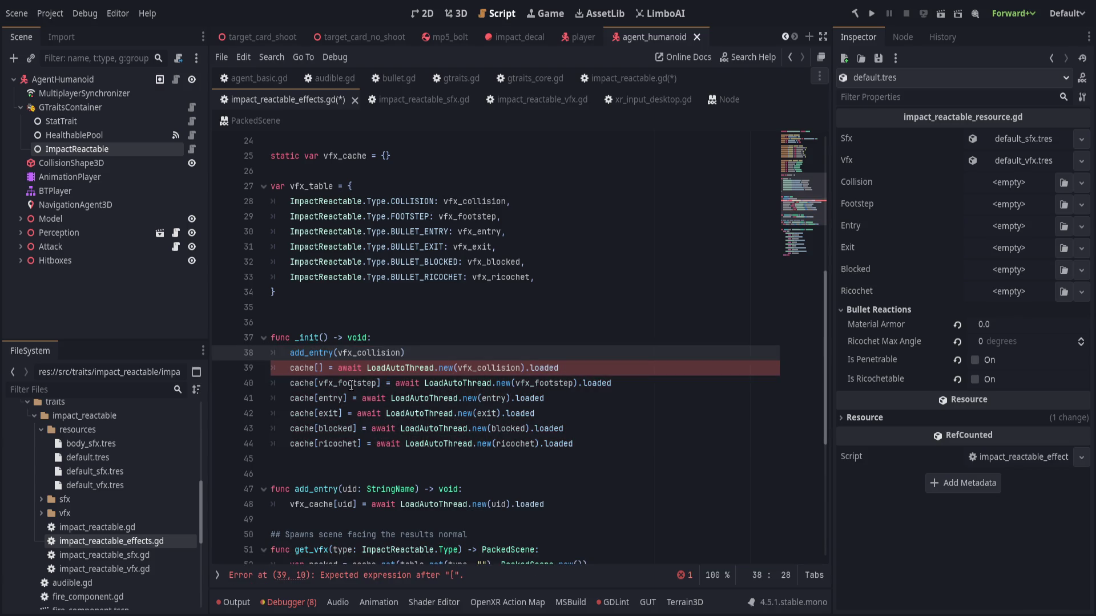
{"action": "left_click", "coordinate": [459, 366]}
{"action": "key", "text": "Up"}
{"action": "key", "text": "End"}
Duplicate it into five more add_entry(vfx_) lines below.
{"action": "key", "text": "ctrl+shift+d"}
{"action": "key", "text": "BackSpace"}
{"action": "key", "text": "BackSpace"}
{"action": "key", "text": "BackSpace"}
{"action": "key", "text": "BackSpace"}
{"action": "key", "text": "BackSpace"}
{"action": "key", "text": "BackSpace"}
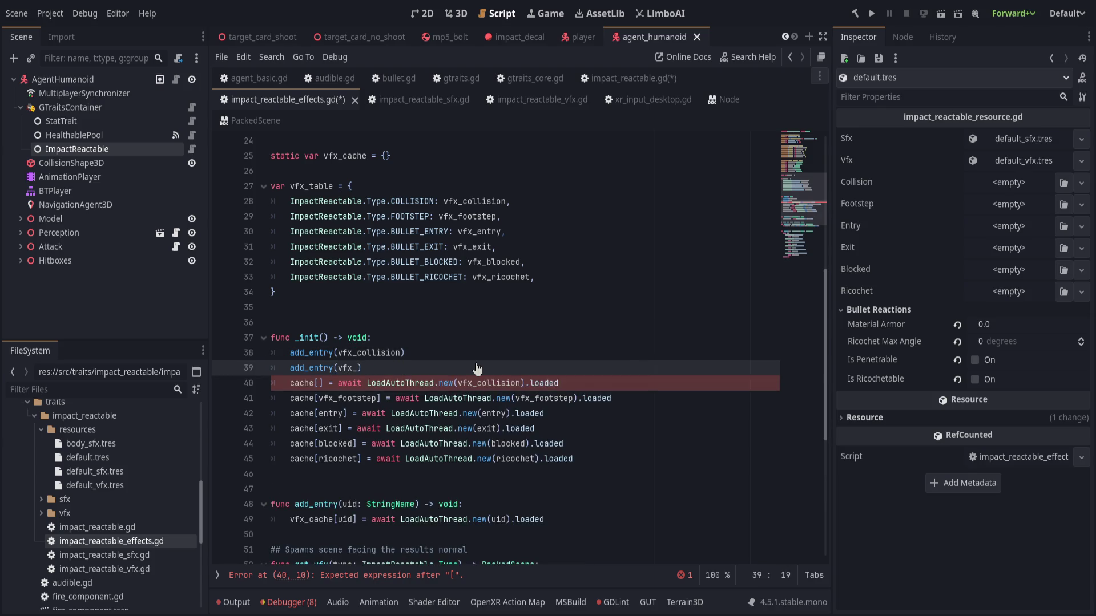
{"action": "key", "text": "ctrl+shift+d"}
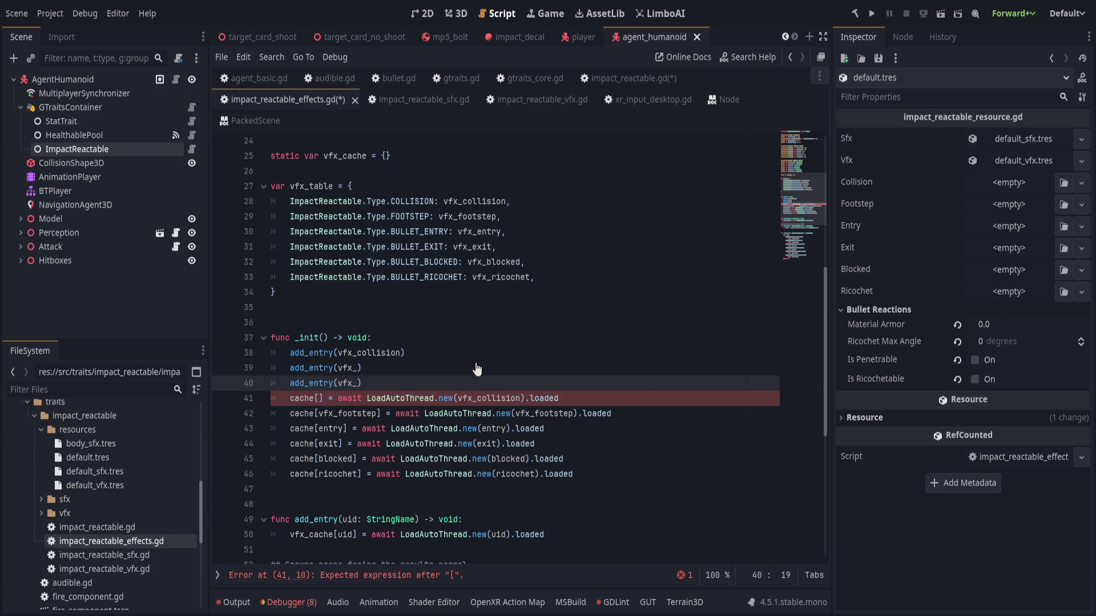
{"action": "key", "text": "ctrl+shift+d"}
{"action": "key", "text": "ctrl+shift+d"}
{"action": "key", "text": "ctrl+shift+d"}
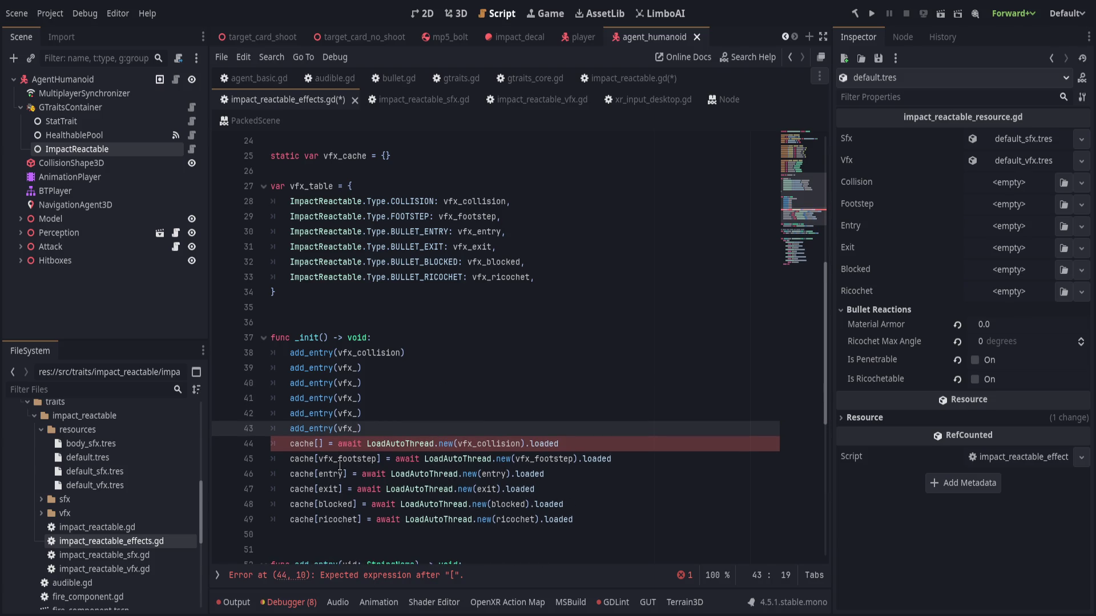
Complete the new calls with footstep, entry, exit, blocked and ricochet taken from the old cache lines.
{"action": "left_click_drag", "start_coordinate": [339, 463], "coordinate": [377, 464]}
{"action": "key", "text": "BackSpace"}
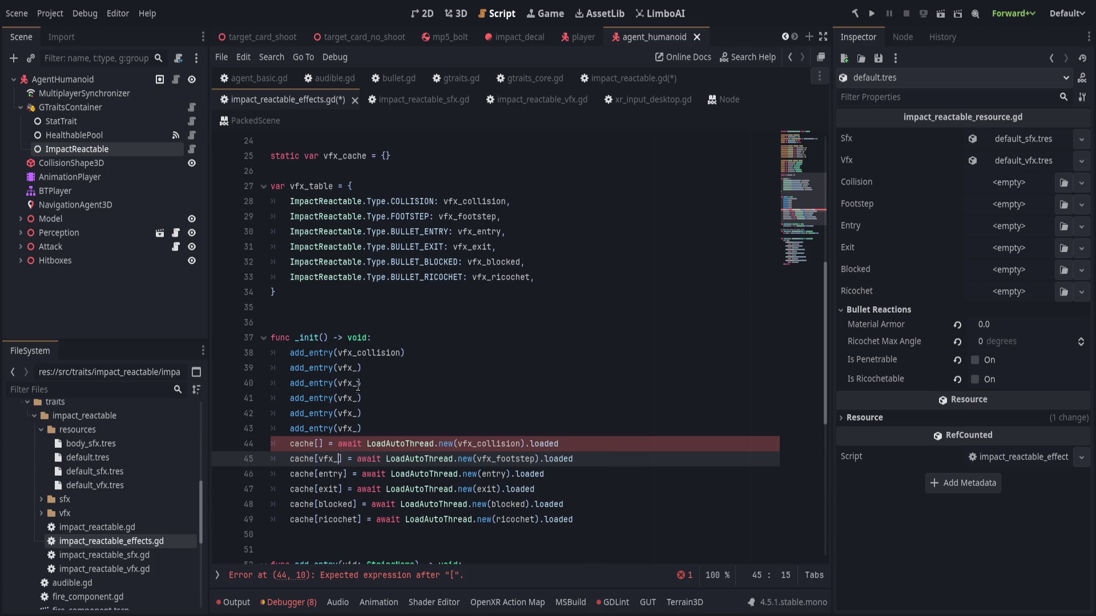
{"action": "left_click", "coordinate": [358, 368]}
{"action": "key", "text": "ctrl+v"}
{"action": "double_click", "coordinate": [332, 474]}
{"action": "key", "text": "ctrl+x"}
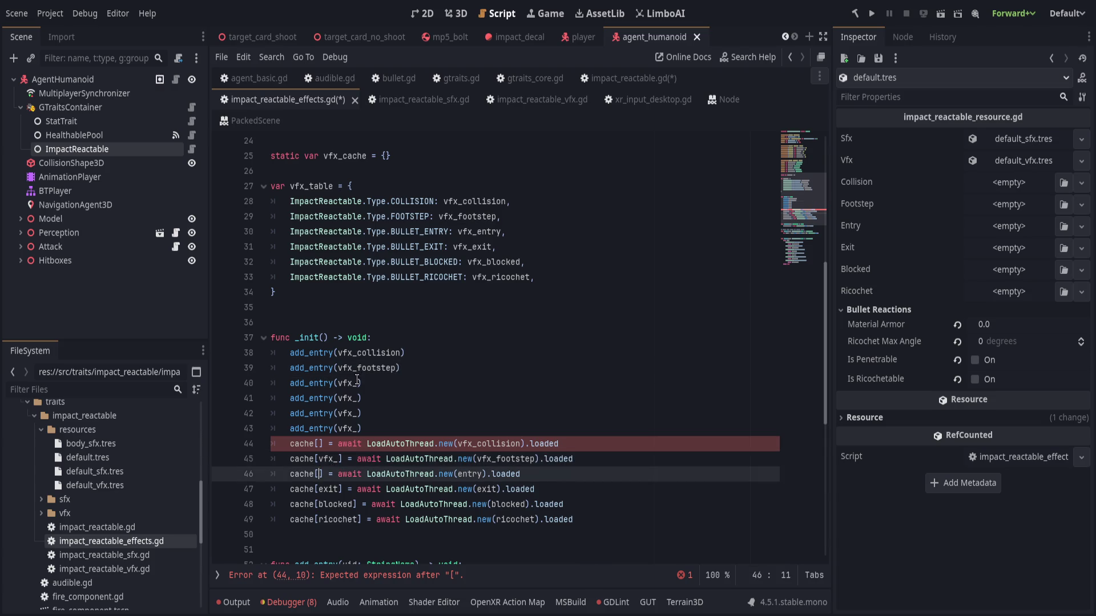
{"action": "left_click", "coordinate": [357, 383]}
{"action": "key", "text": "ctrl+v"}
{"action": "double_click", "coordinate": [330, 489]}
{"action": "key", "text": "ctrl+x"}
{"action": "left_click", "coordinate": [358, 399]}
{"action": "key", "text": "ctrl+v"}
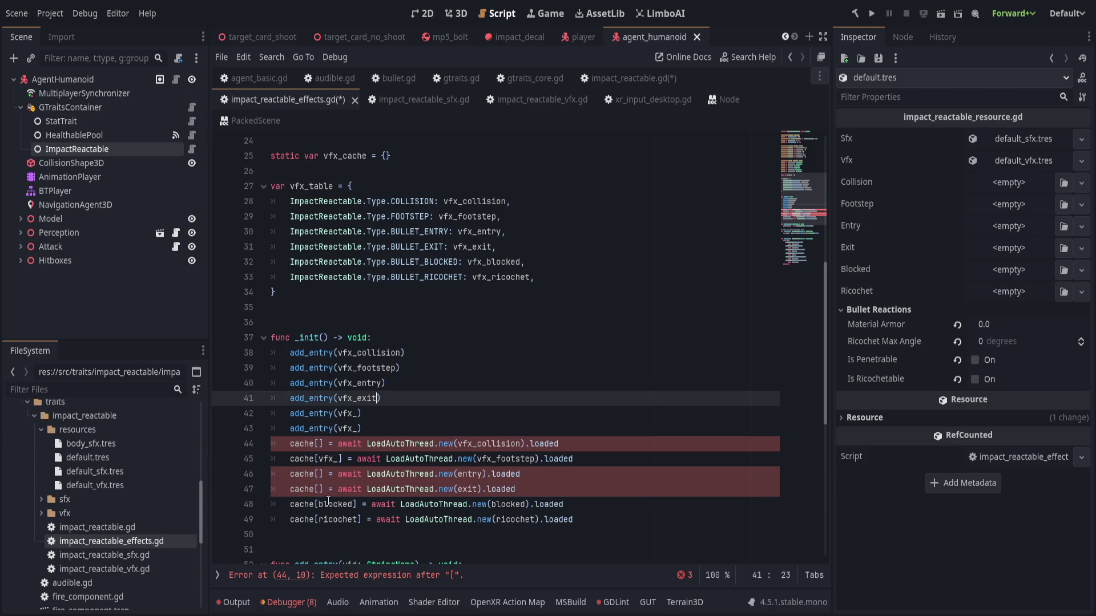
{"action": "double_click", "coordinate": [335, 504]}
{"action": "key", "text": "ctrl+x"}
{"action": "left_click", "coordinate": [357, 413]}
{"action": "key", "text": "ctrl+v"}
{"action": "double_click", "coordinate": [338, 520]}
{"action": "key", "text": "ctrl+x"}
{"action": "left_click", "coordinate": [358, 428]}
{"action": "key", "text": "ctrl+v"}
Delete the old cache assignment lines and save the script.
{"action": "left_click", "coordinate": [663, 453]}
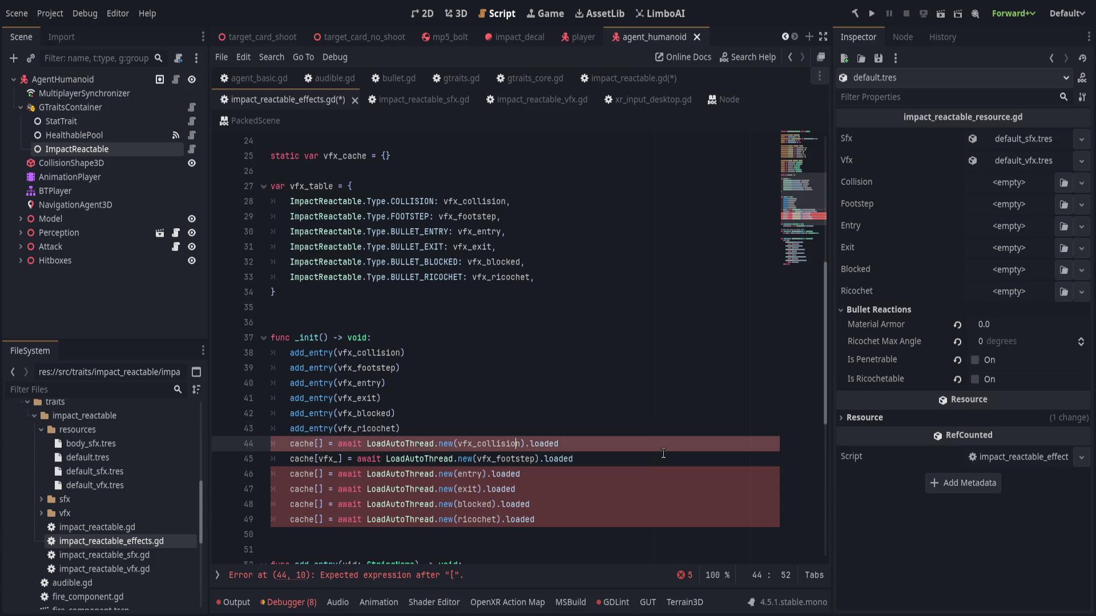
{"action": "key", "text": "ctrl+shift+k"}
{"action": "key", "text": "ctrl+shift+k"}
{"action": "key", "text": "ctrl+shift+k"}
{"action": "key", "text": "ctrl+shift+k"}
{"action": "key", "text": "ctrl+shift+k"}
{"action": "key", "text": "ctrl+s"}
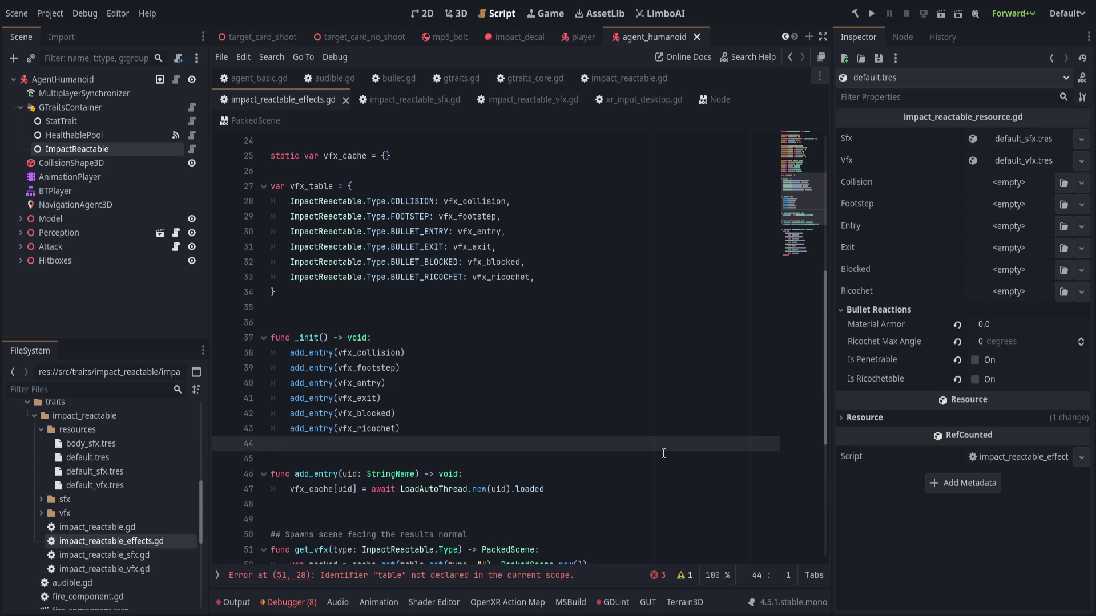
{"action": "left_click", "coordinate": [295, 474]}
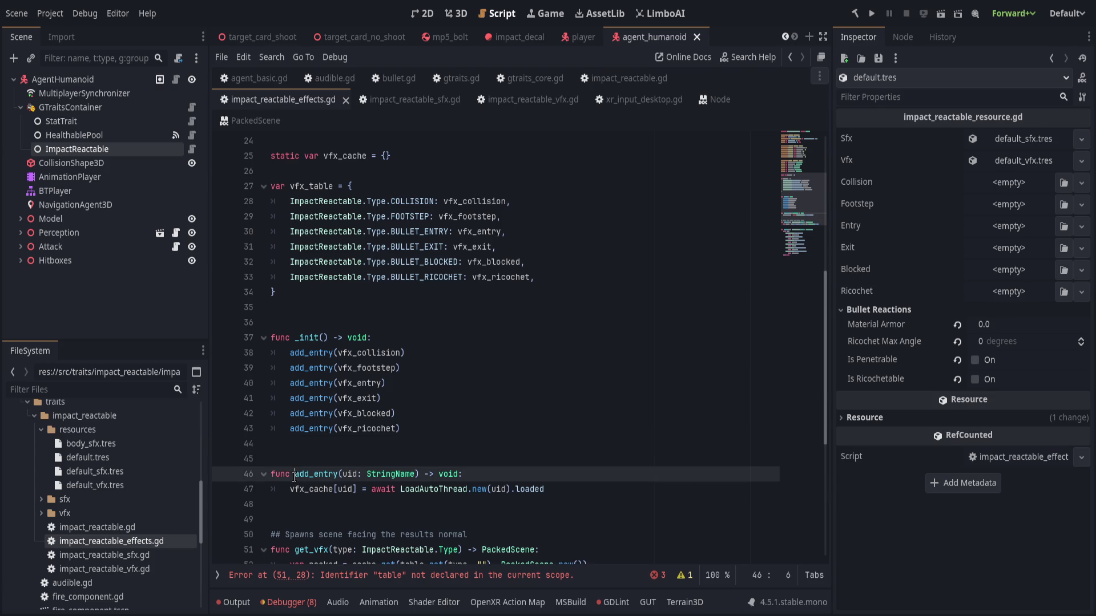
Rename add_entry to _add_entry in its definition and all six _init calls.
{"action": "type", "text": "_"}
{"action": "left_click_drag", "start_coordinate": [290, 429], "coordinate": [288, 353]}
{"action": "type", "text": "_"}
{"action": "key", "text": "End"}
Move the _add_entry function down to the end of the script.
{"action": "left_click", "coordinate": [454, 422]}
{"action": "scroll", "coordinate": [453, 423], "scroll_direction": "down", "scroll_amount": 4}
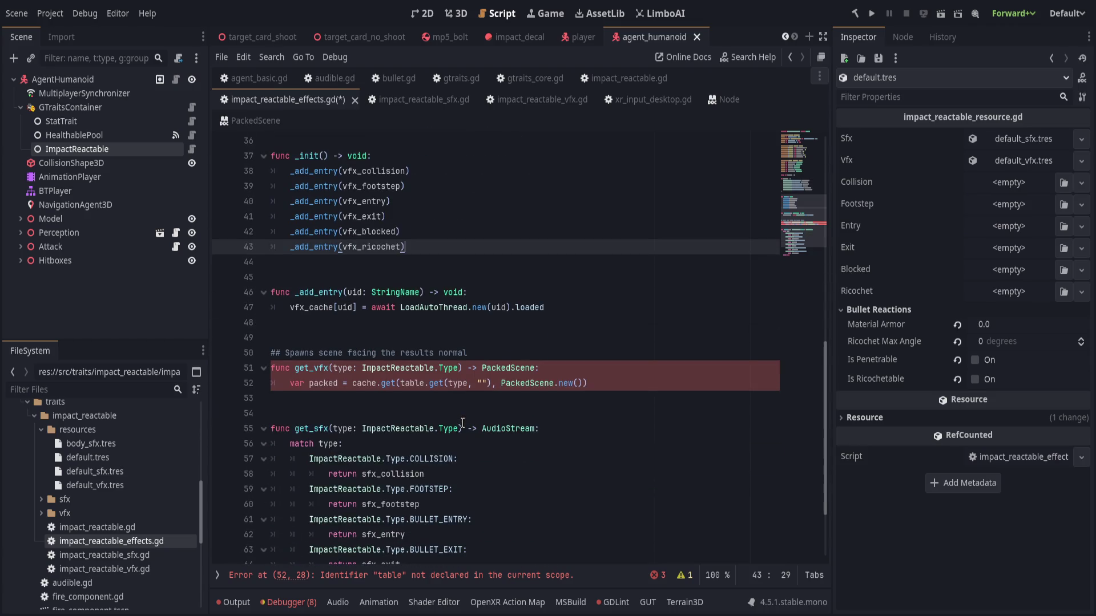
{"action": "left_click_drag", "start_coordinate": [322, 299], "coordinate": [320, 330]}
{"action": "scroll", "coordinate": [525, 371], "scroll_direction": "down", "scroll_amount": 3}
{"action": "key", "text": "alt+Down"}
{"action": "key", "text": "alt+Down"}
{"action": "key", "text": "alt+Down"}
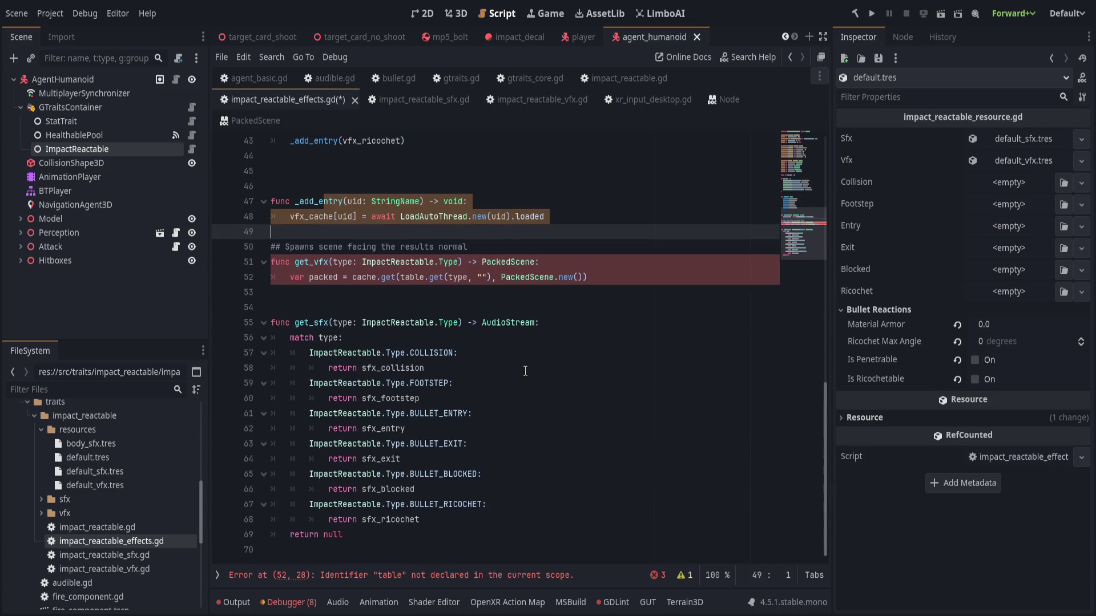
{"action": "key", "text": "Up"}
{"action": "key", "text": "Up"}
{"action": "key", "text": "Up"}
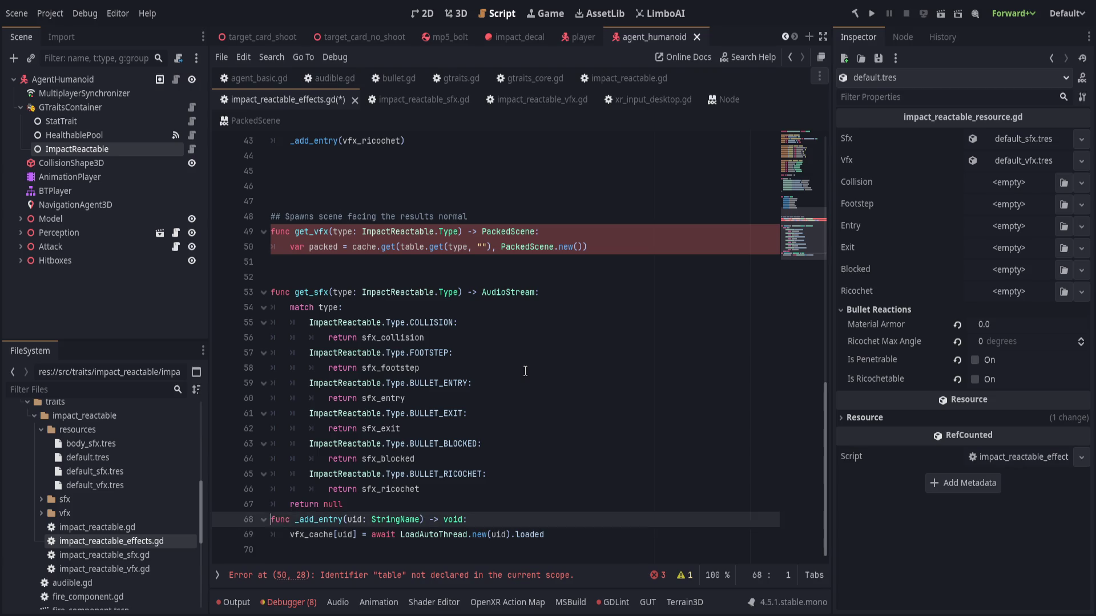
{"action": "key", "text": "End"}
Remove the extra blank lines left before get_vfx.
{"action": "scroll", "coordinate": [523, 369], "scroll_direction": "up", "scroll_amount": 3}
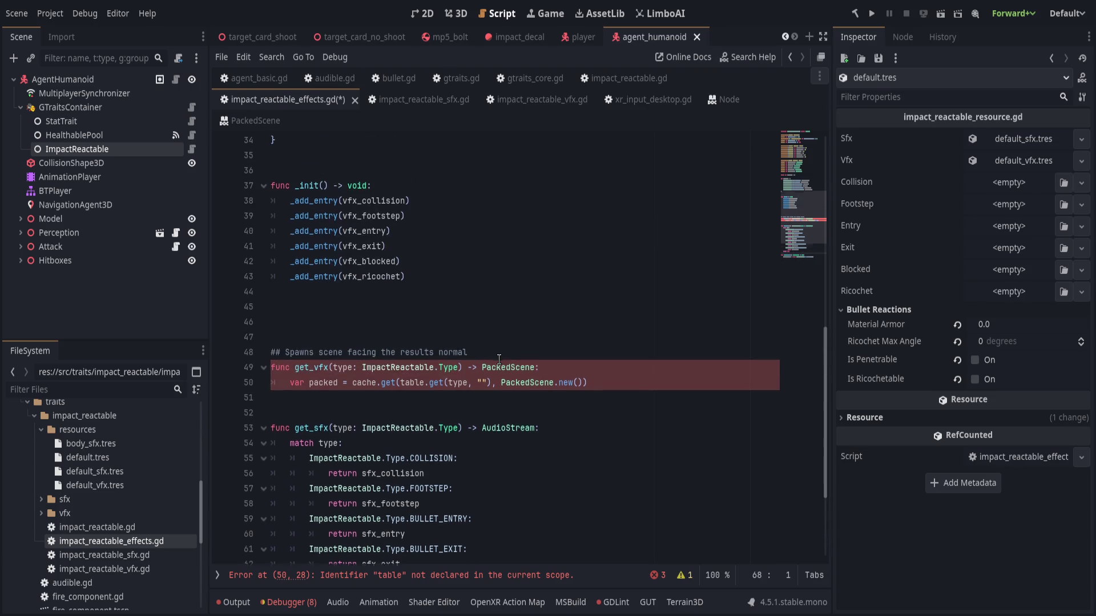
{"action": "left_click", "coordinate": [519, 366]}
{"action": "scroll", "coordinate": [519, 365], "scroll_direction": "up", "scroll_amount": 5}
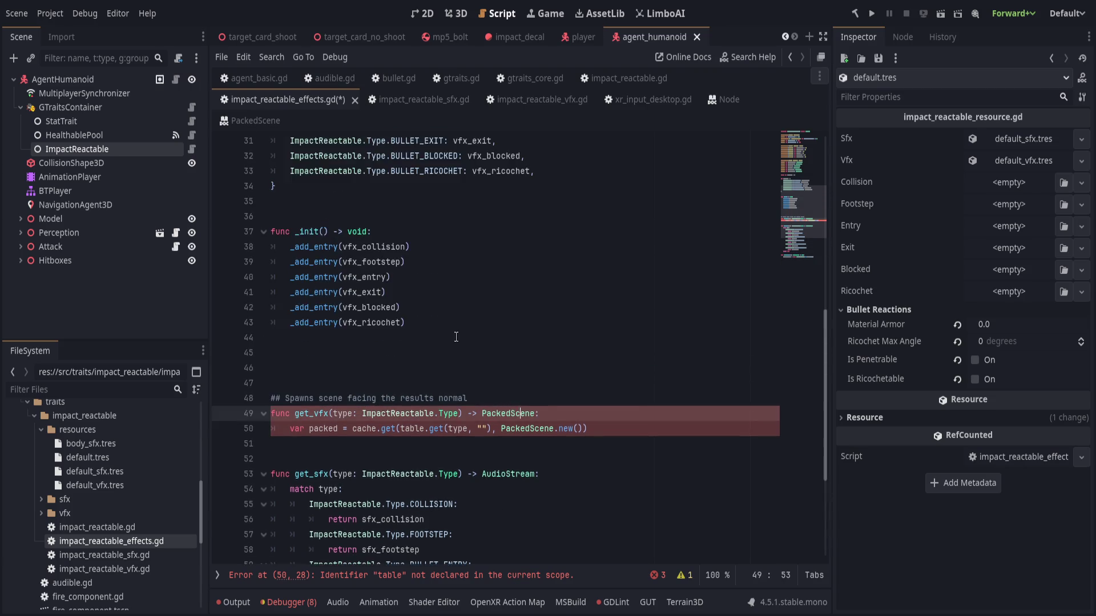
{"action": "left_click", "coordinate": [441, 383]}
{"action": "left_click", "coordinate": [377, 521]}
{"action": "key", "text": "Delete"}
{"action": "key", "text": "Delete"}
{"action": "scroll", "coordinate": [377, 521], "scroll_direction": "down", "scroll_amount": 3}
{"action": "left_click", "coordinate": [549, 411]}
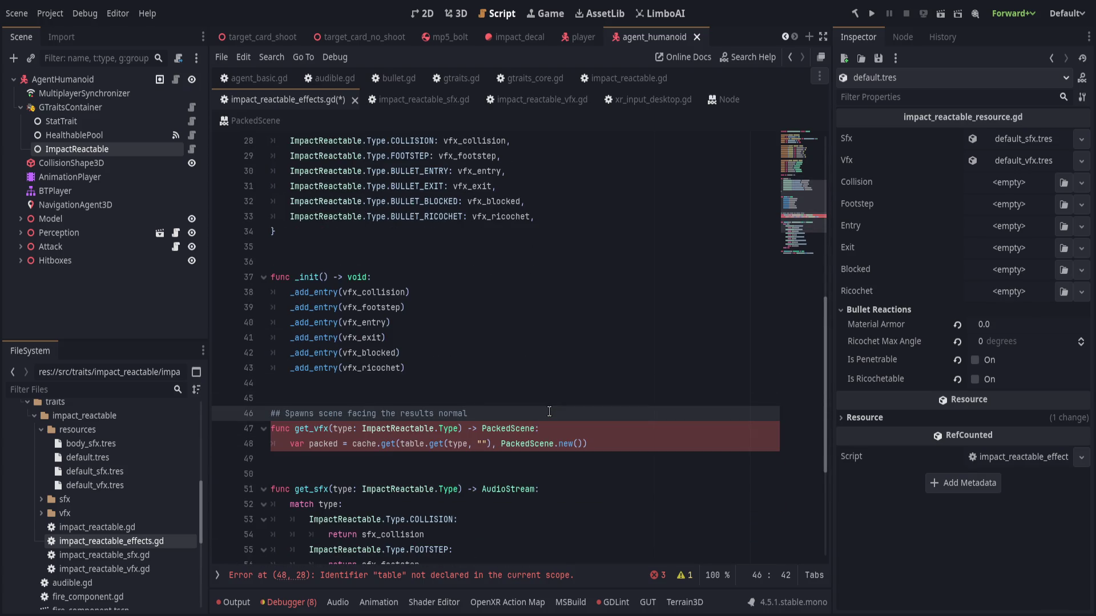
In get_vfx, change cache to vfx_cache and table to vfx_table.
{"action": "left_click", "coordinate": [571, 431]}
{"action": "left_click", "coordinate": [650, 445]}
{"action": "left_click", "coordinate": [408, 444]}
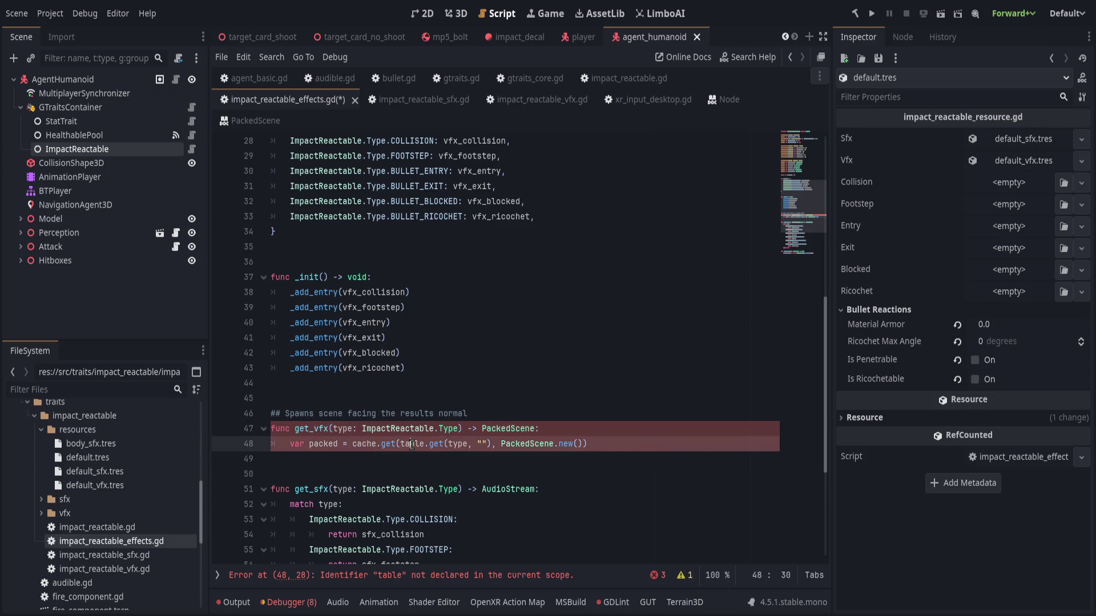
{"action": "scroll", "coordinate": [481, 443], "scroll_direction": "up", "scroll_amount": 6}
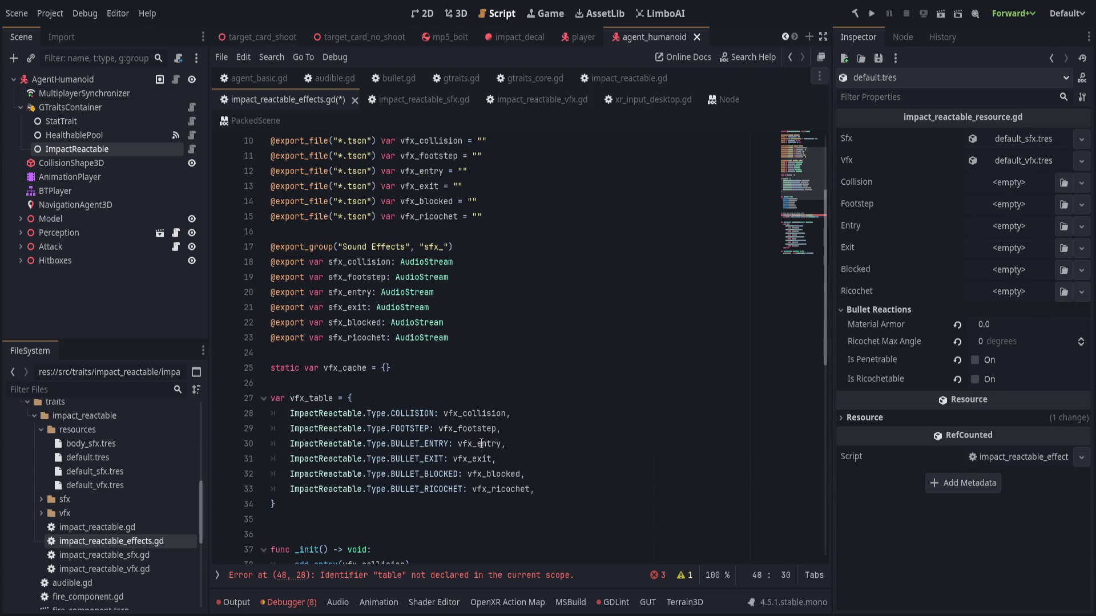
{"action": "scroll", "coordinate": [481, 444], "scroll_direction": "down", "scroll_amount": 4}
{"action": "left_click", "coordinate": [352, 537]}
{"action": "type", "text": "vfx_cache.get(table.get(type, \"\"), PackedScene.new("}
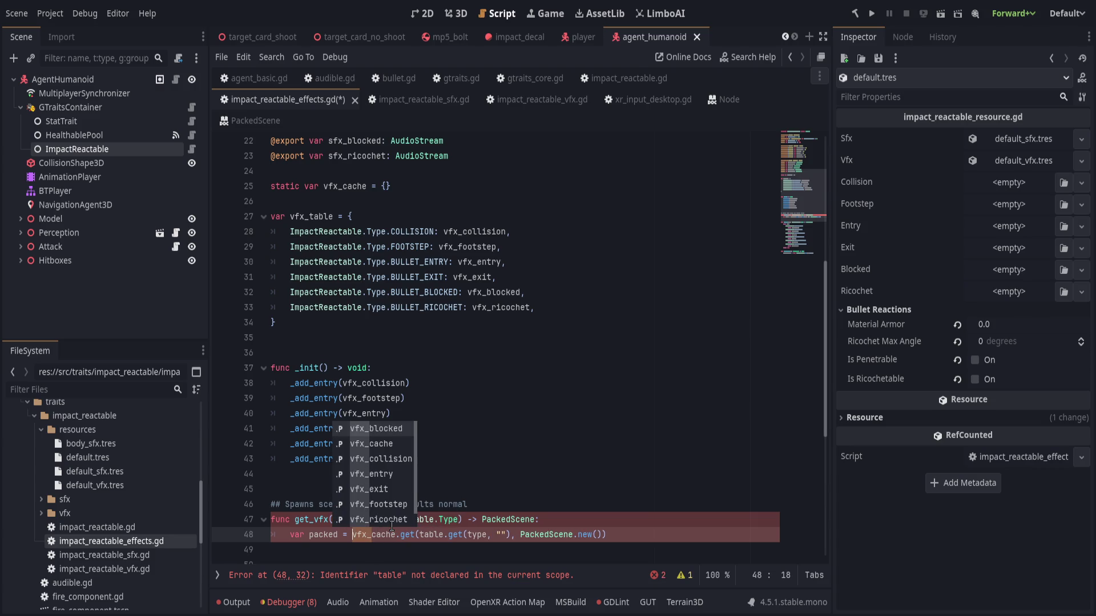
{"action": "left_click", "coordinate": [419, 534]}
{"action": "type", "text": "vfx_"}
Replace 'var packed =' with 'return' so get_vfx returns the cached scene.
{"action": "left_click", "coordinate": [686, 529]}
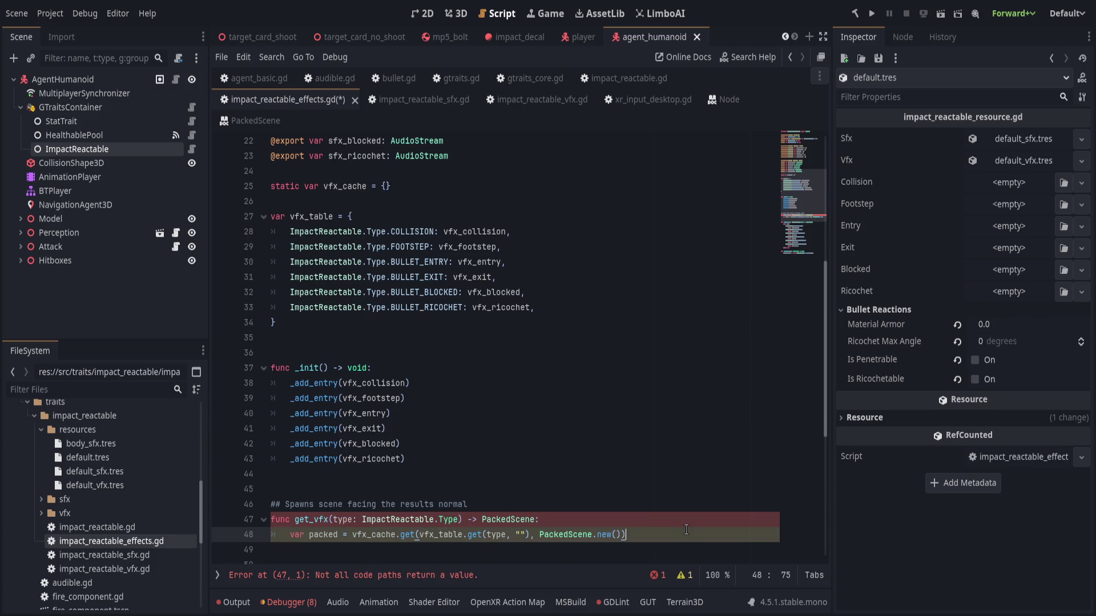
{"action": "double_click", "coordinate": [495, 540]}
{"action": "left_click", "coordinate": [651, 539]}
{"action": "scroll", "coordinate": [656, 514], "scroll_direction": "down", "scroll_amount": 2}
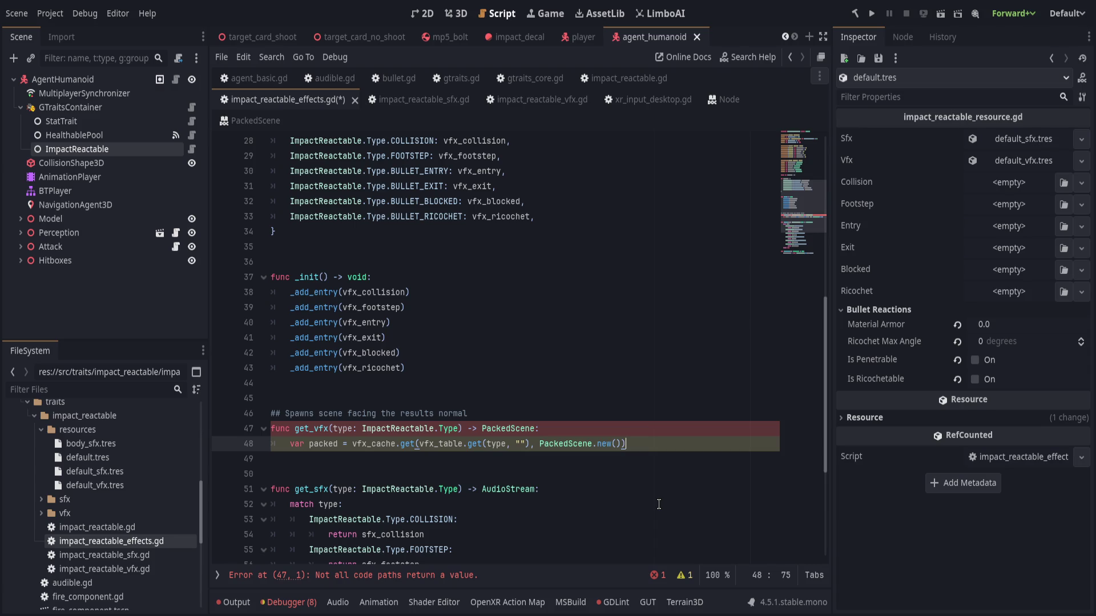
{"action": "key", "text": "ctrl+Delete"}
{"action": "key", "text": "ctrl+Delete"}
{"action": "key", "text": "ctrl+Delete"}
{"action": "type", "text": "return"}
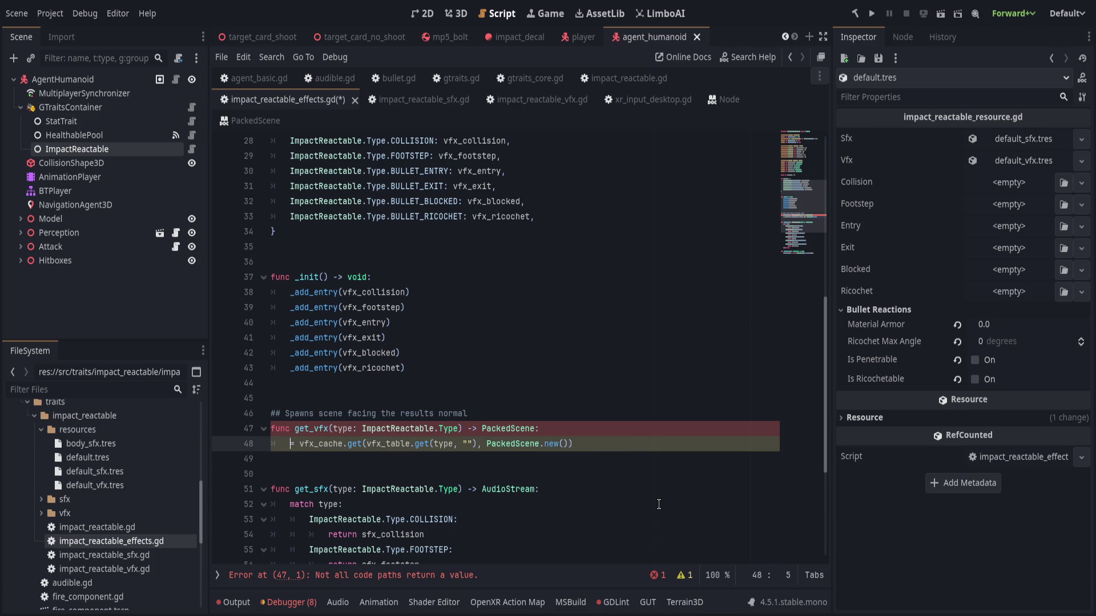
{"action": "key", "text": "End"}
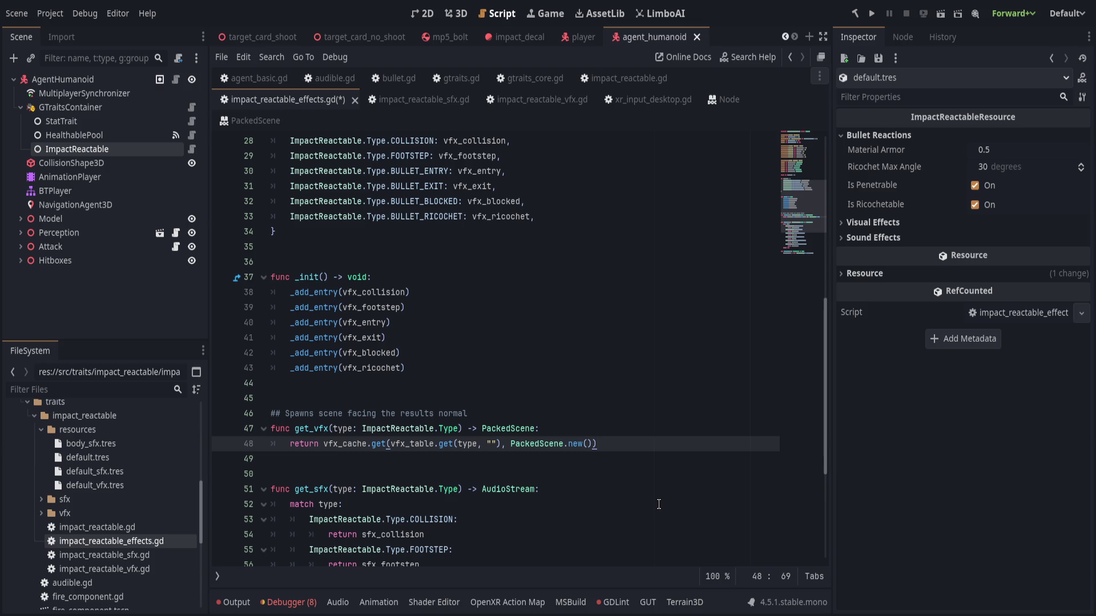
In get_sfx, replace 'return null' with a '_:' match branch that returns sfx_collision.
{"action": "scroll", "coordinate": [421, 437], "scroll_direction": "down", "scroll_amount": 5}
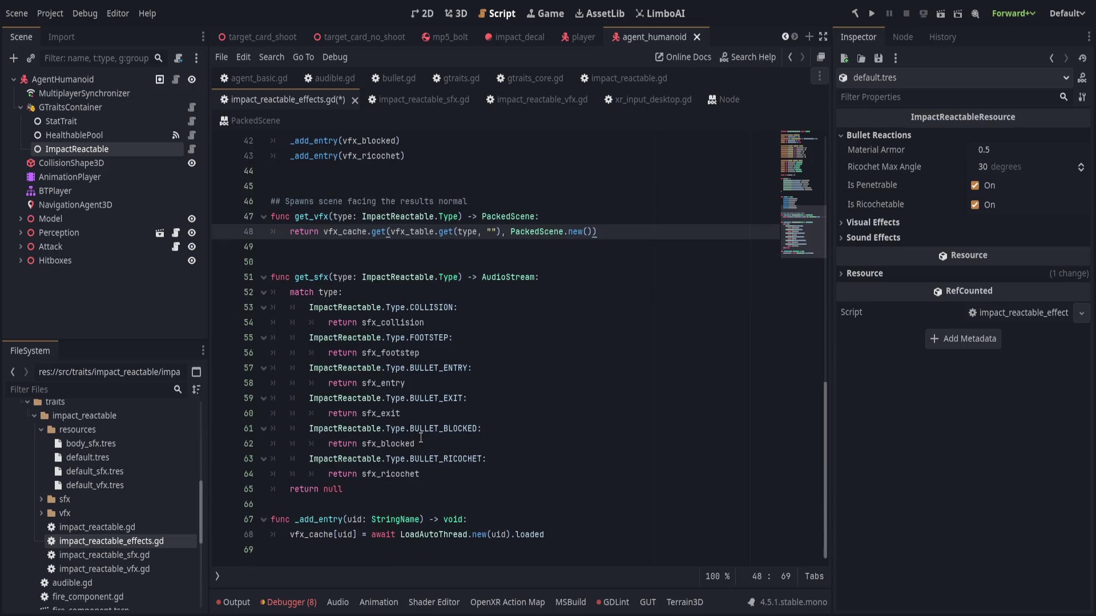
{"action": "left_click", "coordinate": [493, 484]}
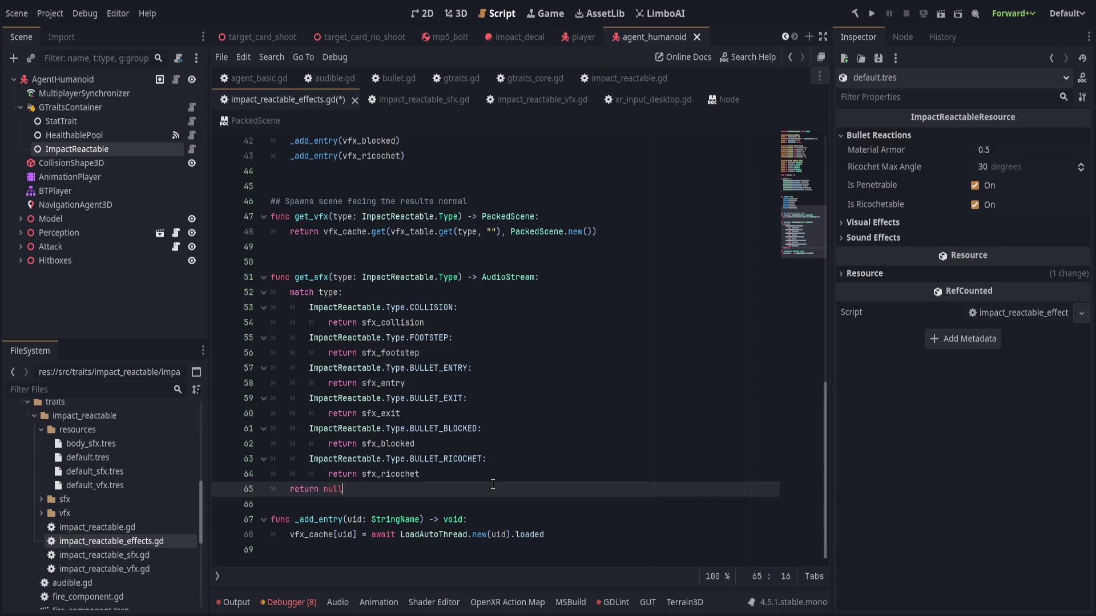
{"action": "key", "text": "ctrl+s"}
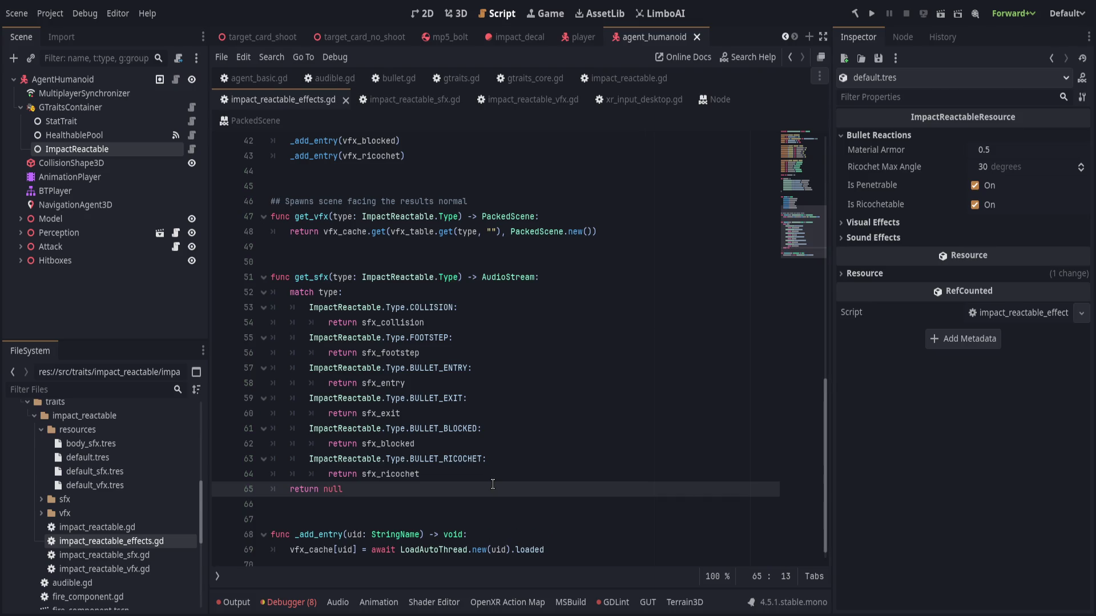
{"action": "key", "text": "shift+Home"}
{"action": "key", "text": "shift+End"}
{"action": "key", "text": "Tab"}
{"action": "type", "text": "_"}
{"action": "key", "text": "Return"}
{"action": "type", "text": "return"}
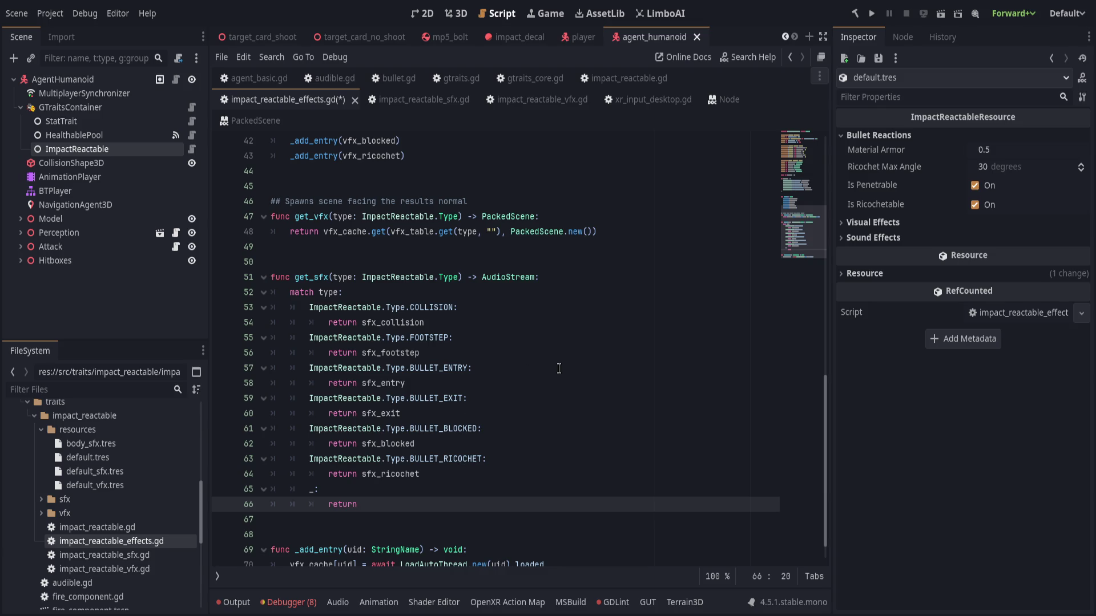
{"action": "type", "text": "sfx_c"}
{"action": "key", "text": "Return"}
Save the effects script and bring up the GDLint results (2 problems).
{"action": "key", "text": "ctrl+s"}
{"action": "key", "text": "Left"}
{"action": "key", "text": "Left"}
{"action": "key", "text": "Left"}
{"action": "left_click", "coordinate": [613, 599]}
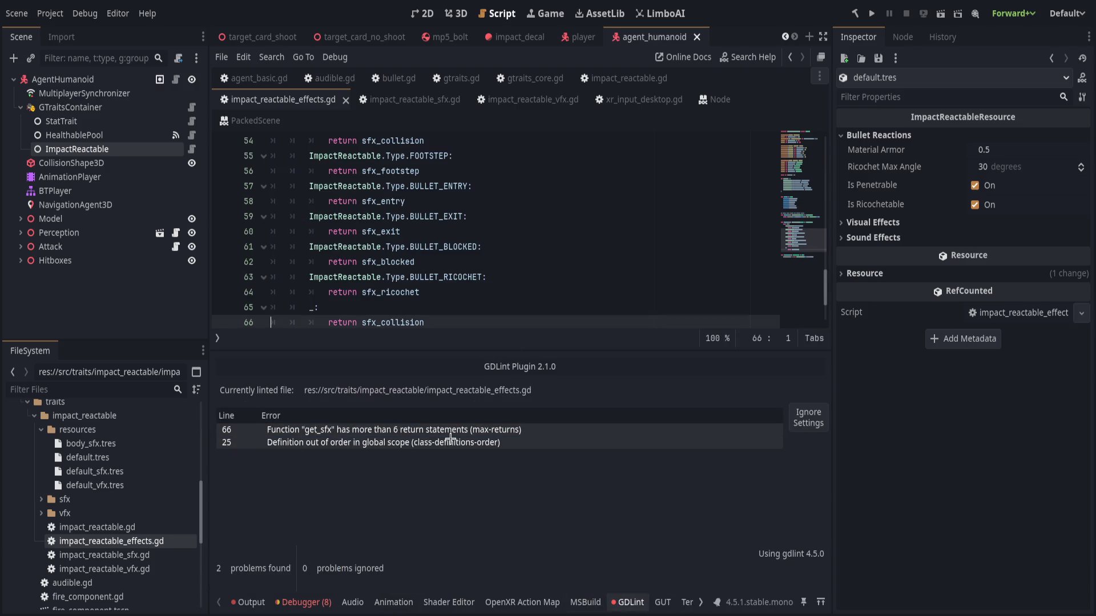
Use the GDLint results to jump to the out-of-order definition on line 25.
{"action": "left_click", "coordinate": [609, 597]}
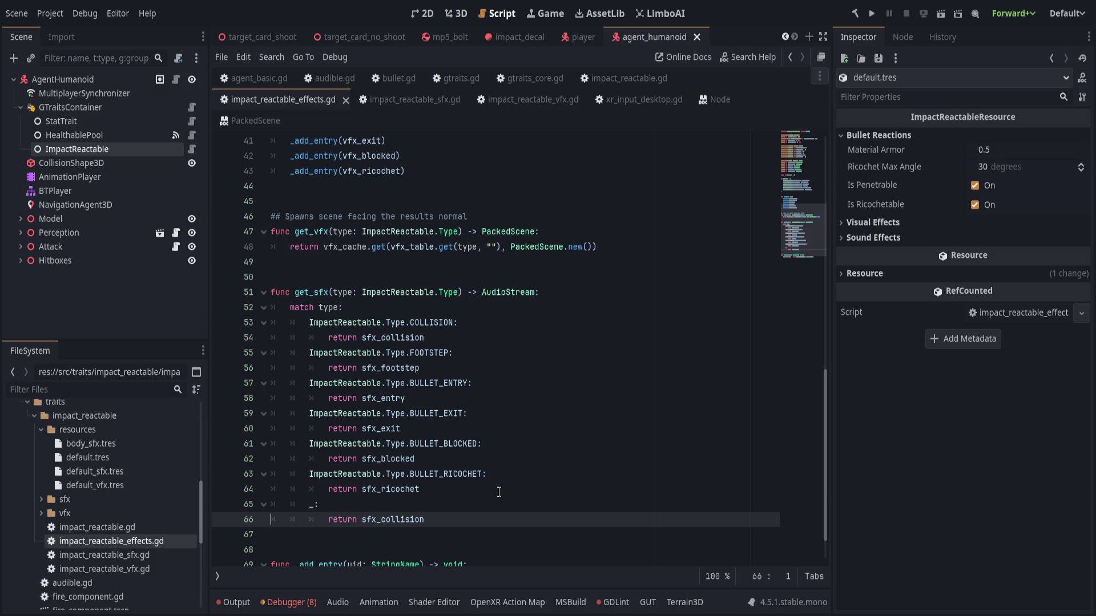
{"action": "left_click", "coordinate": [613, 602]}
{"action": "left_click", "coordinate": [395, 442]}
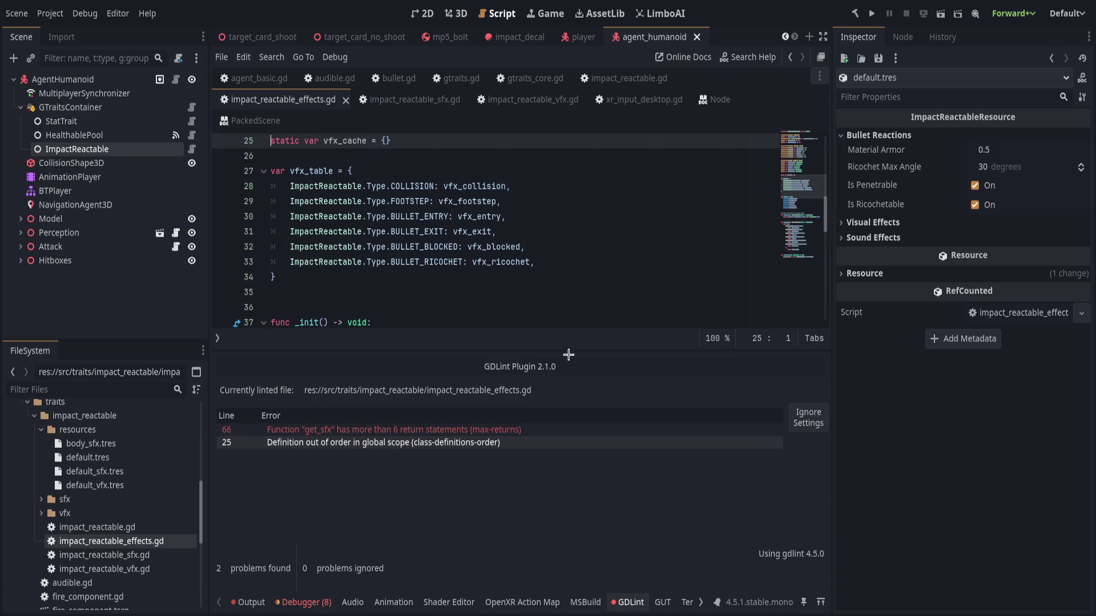
{"action": "left_click", "coordinate": [631, 600]}
Move 'static var vfx_cache = {}' up under class_name, add a blank line, and save.
{"action": "scroll", "coordinate": [429, 437], "scroll_direction": "up", "scroll_amount": 7}
{"action": "left_click", "coordinate": [437, 455]}
{"action": "key", "text": "alt+Up"}
{"action": "key", "text": "alt+Up"}
{"action": "key", "text": "alt+Up"}
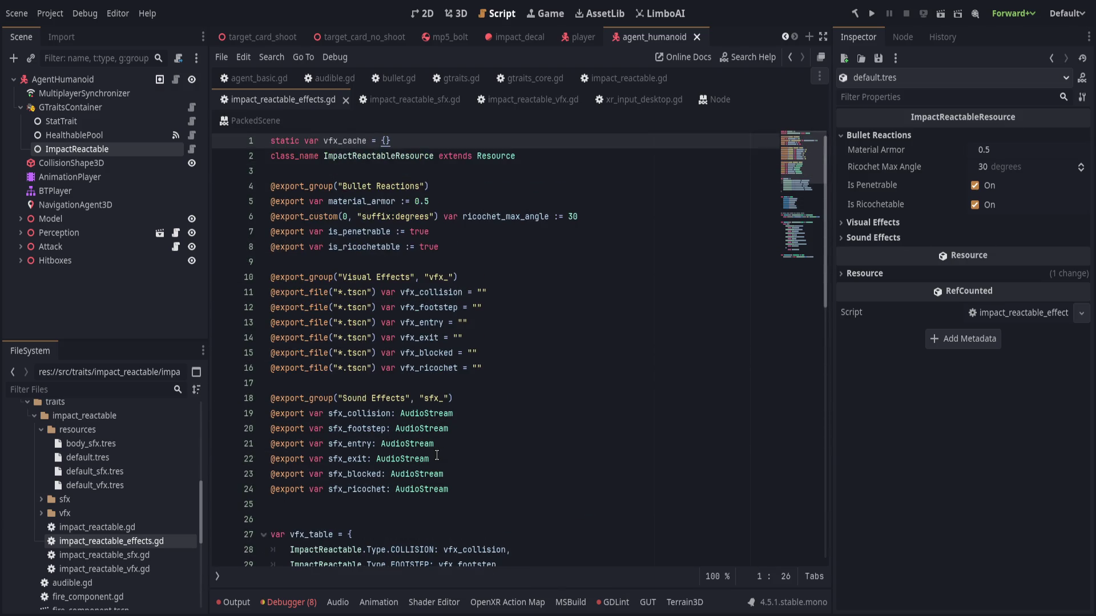
{"action": "key", "text": "Return"}
{"action": "key", "text": "ctrl+s"}
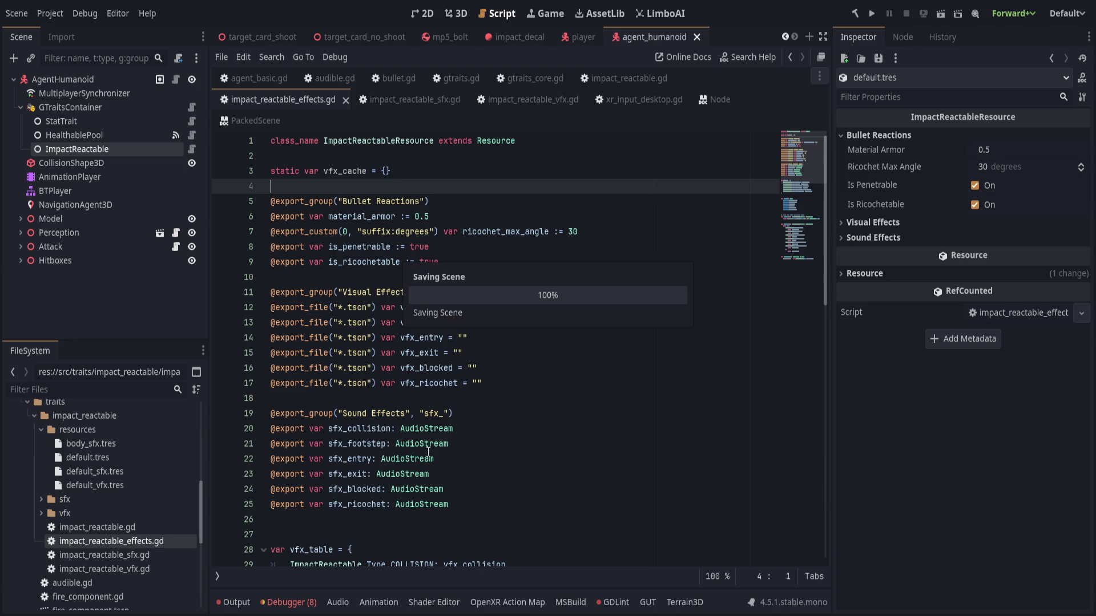
{"action": "scroll", "coordinate": [418, 462], "scroll_direction": "down", "scroll_amount": 4}
{"action": "scroll", "coordinate": [418, 461], "scroll_direction": "down", "scroll_amount": 3}
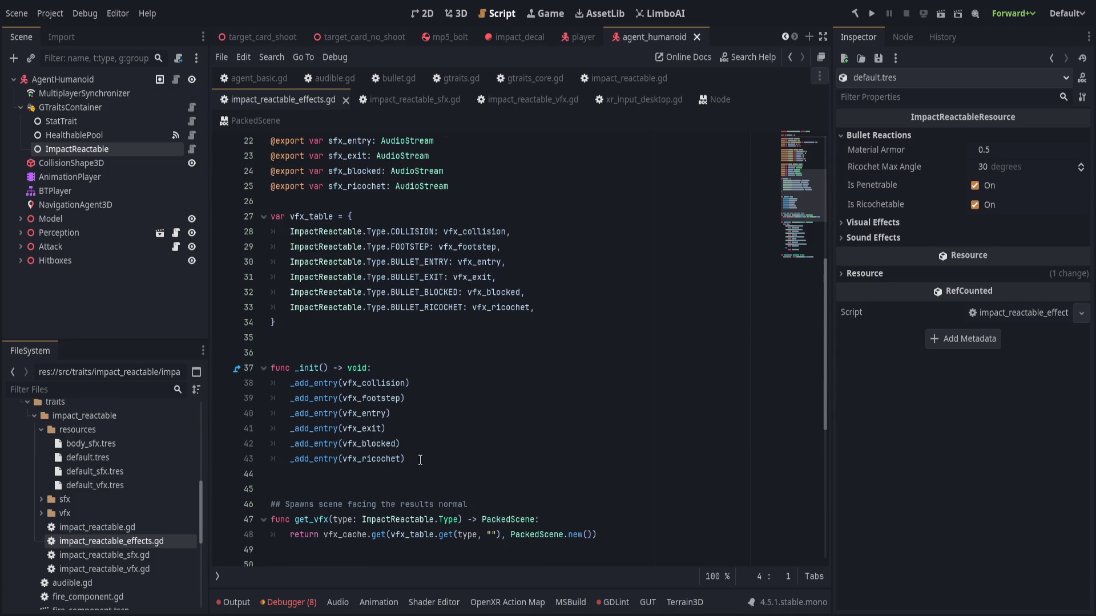
Jump to the line 66 max-returns lint warning, then hide the GDLint panel.
{"action": "scroll", "coordinate": [420, 460], "scroll_direction": "down", "scroll_amount": 2}
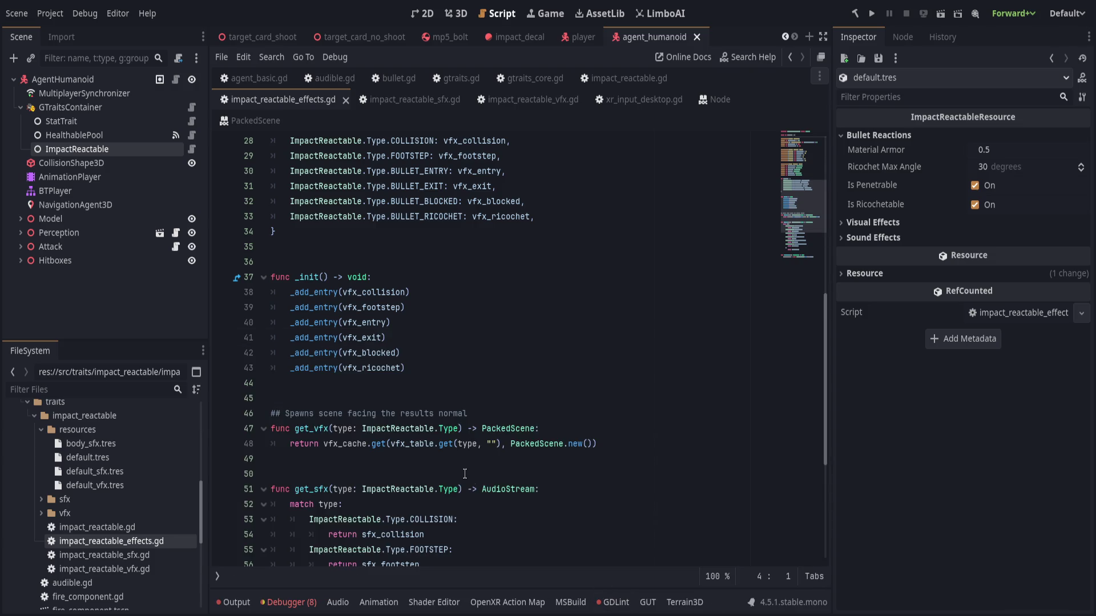
{"action": "left_click", "coordinate": [619, 603]}
{"action": "left_click", "coordinate": [379, 428]}
{"action": "left_click", "coordinate": [634, 602]}
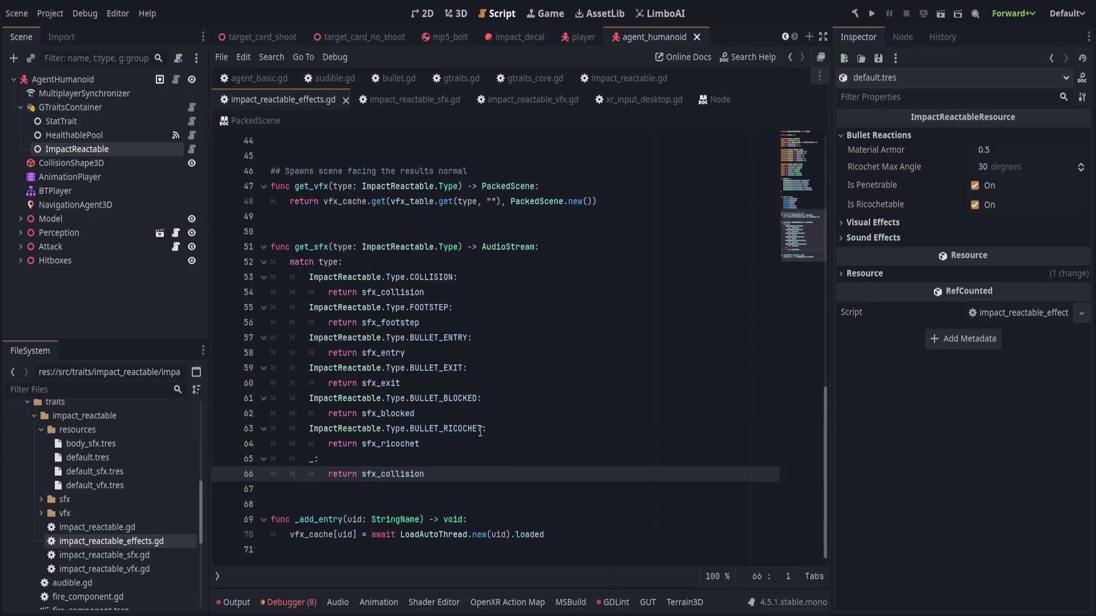
Review the effects script around the vfx_table COLLISION entry, vfx_cache and the vfx exports.
{"action": "scroll", "coordinate": [482, 430], "scroll_direction": "up", "scroll_amount": 10}
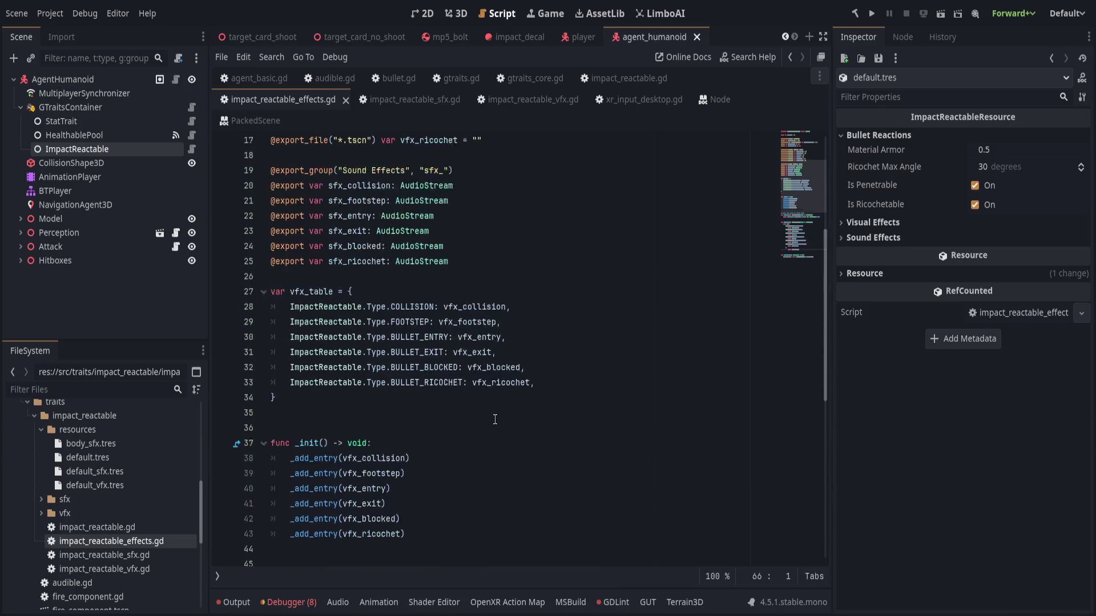
{"action": "left_click", "coordinate": [639, 347]}
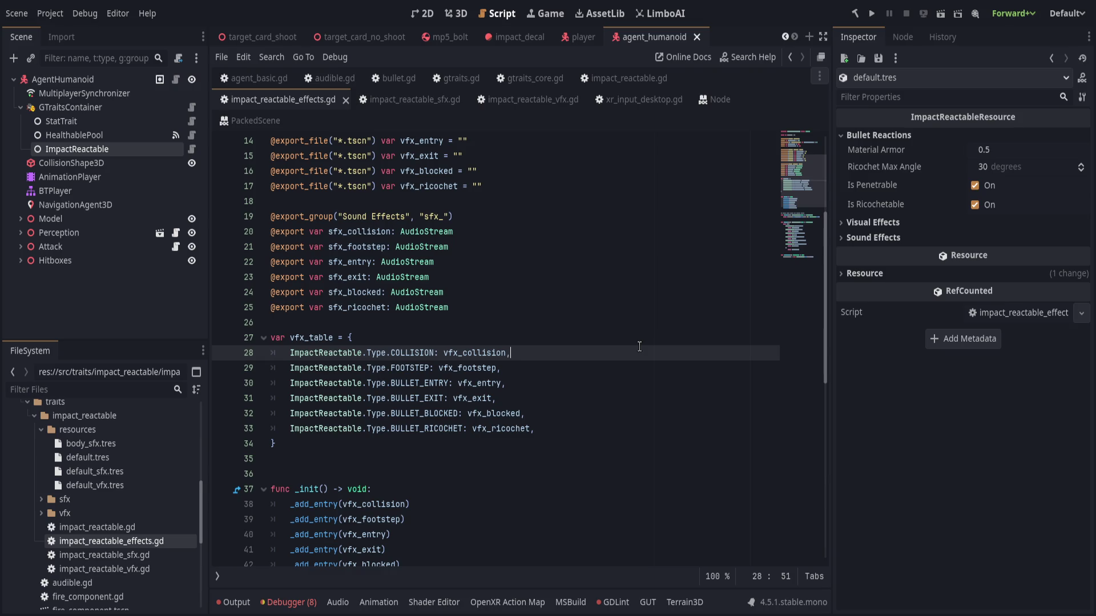
{"action": "scroll", "coordinate": [614, 432], "scroll_direction": "down", "scroll_amount": 1}
{"action": "scroll", "coordinate": [619, 425], "scroll_direction": "down", "scroll_amount": 9}
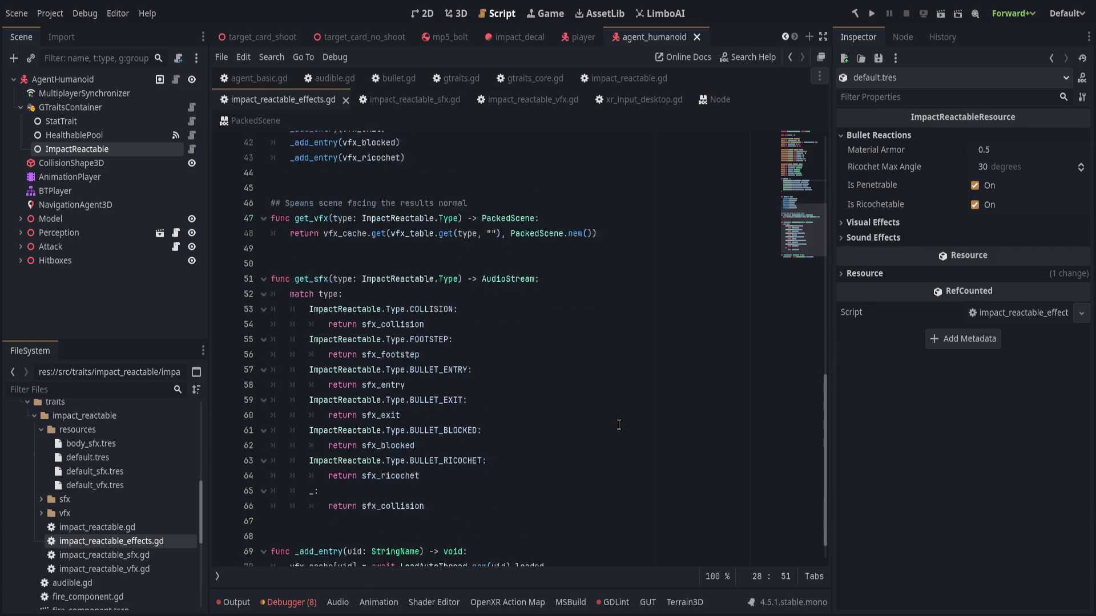
{"action": "scroll", "coordinate": [618, 425], "scroll_direction": "up", "scroll_amount": 14}
{"action": "scroll", "coordinate": [617, 423], "scroll_direction": "down", "scroll_amount": 5}
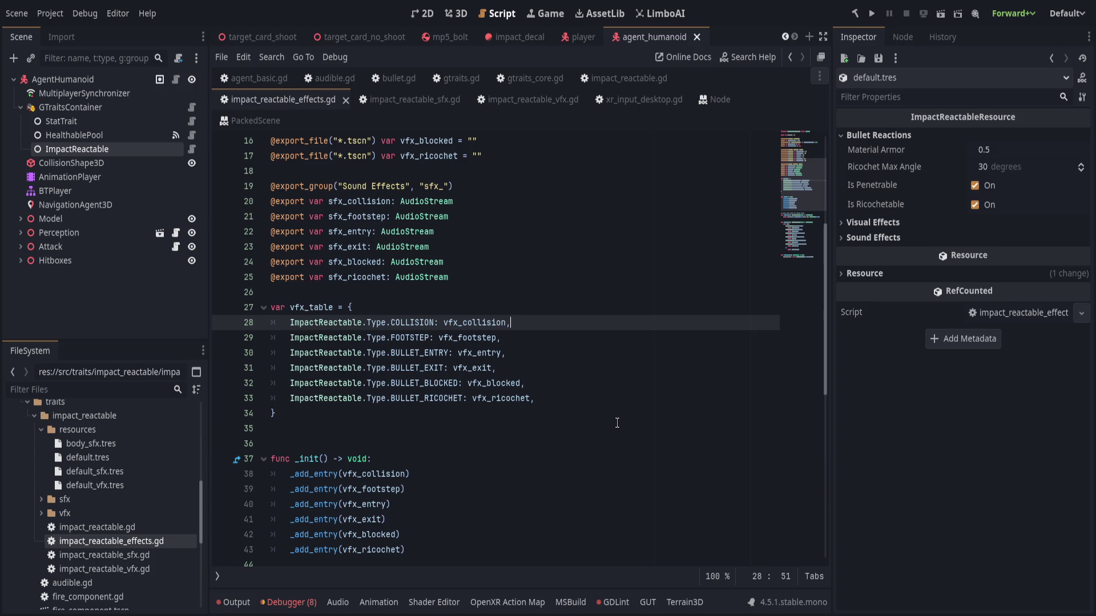
{"action": "scroll", "coordinate": [573, 437], "scroll_direction": "up", "scroll_amount": 5}
{"action": "left_click", "coordinate": [484, 188]}
{"action": "scroll", "coordinate": [494, 342], "scroll_direction": "down", "scroll_amount": 5}
{"action": "scroll", "coordinate": [500, 417], "scroll_direction": "up", "scroll_amount": 5}
{"action": "left_click", "coordinate": [555, 398]}
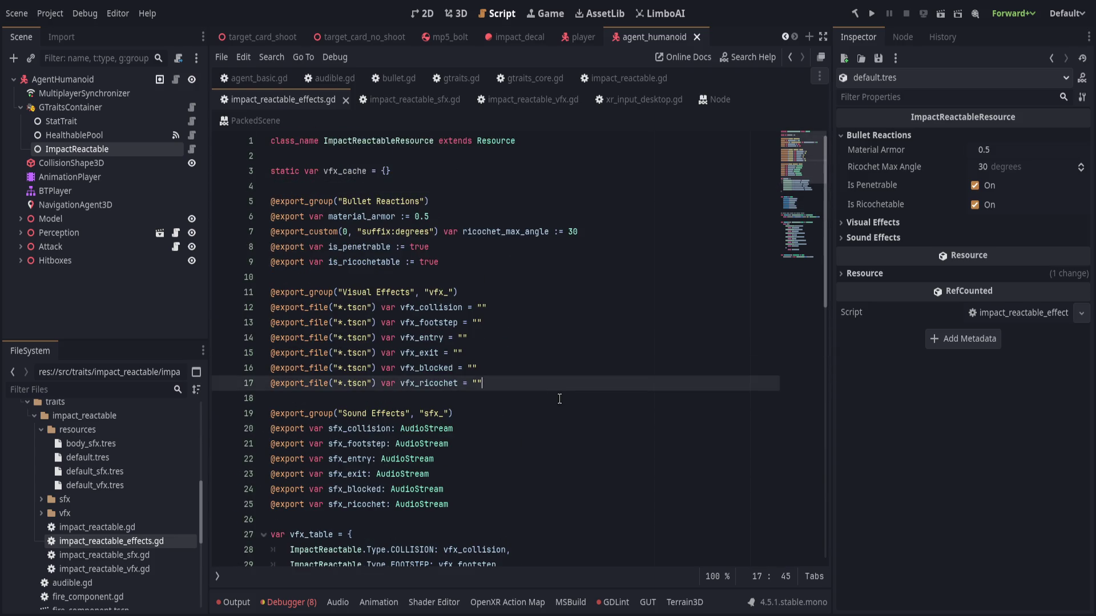
Select the ImpactReactable node and bring up impact_reactable.gd with its play function.
{"action": "left_click", "coordinate": [169, 151]}
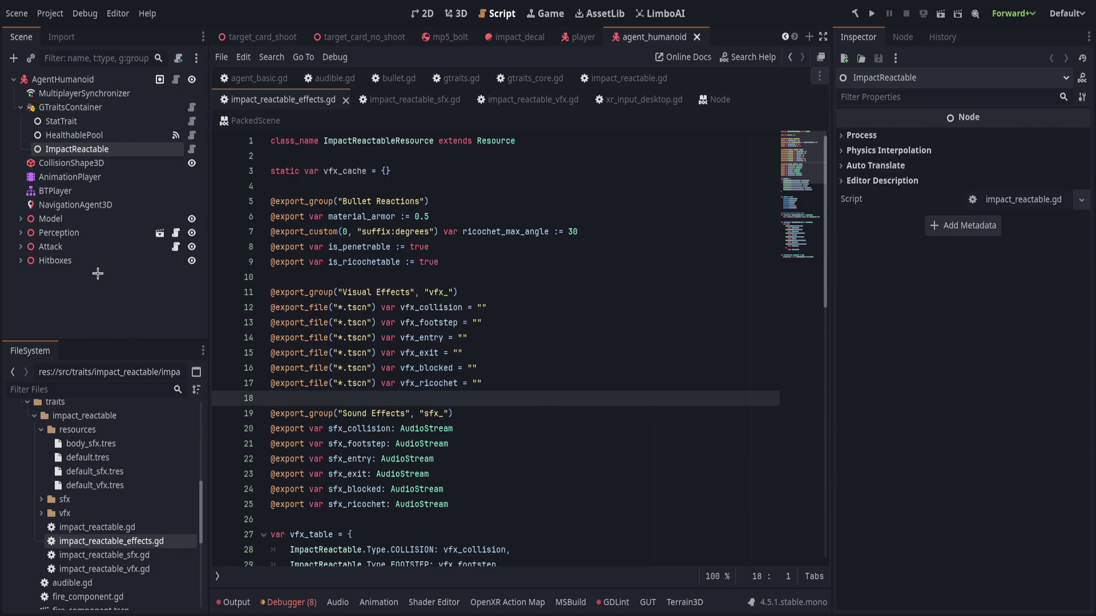
{"action": "scroll", "coordinate": [643, 262], "scroll_direction": "down", "scroll_amount": 12}
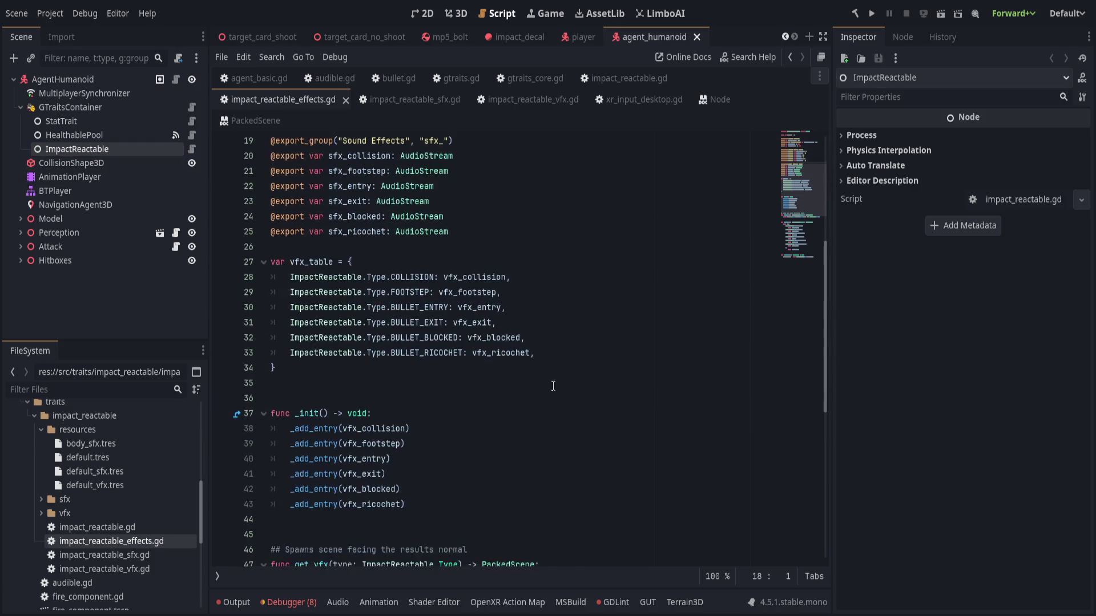
{"action": "left_click", "coordinate": [628, 78]}
{"action": "scroll", "coordinate": [460, 319], "scroll_direction": "up", "scroll_amount": 4}
{"action": "scroll", "coordinate": [460, 320], "scroll_direction": "down", "scroll_amount": 4}
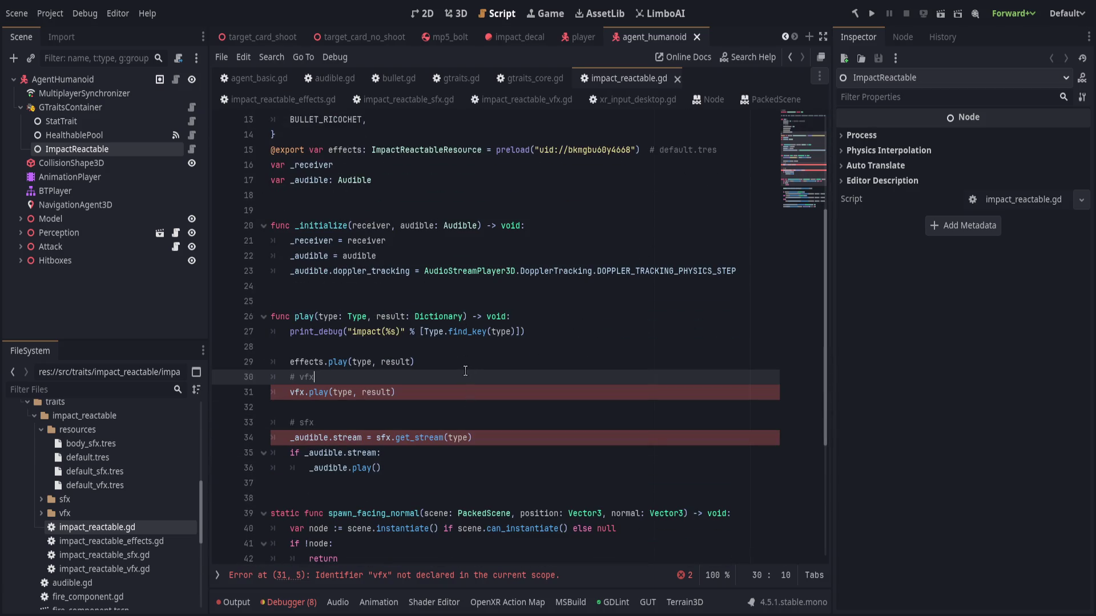
Add a 'Start effects' comment and set audible.stream = effects.get_sfx(type) in play().
{"action": "left_click", "coordinate": [480, 361]}
{"action": "left_click", "coordinate": [483, 351]}
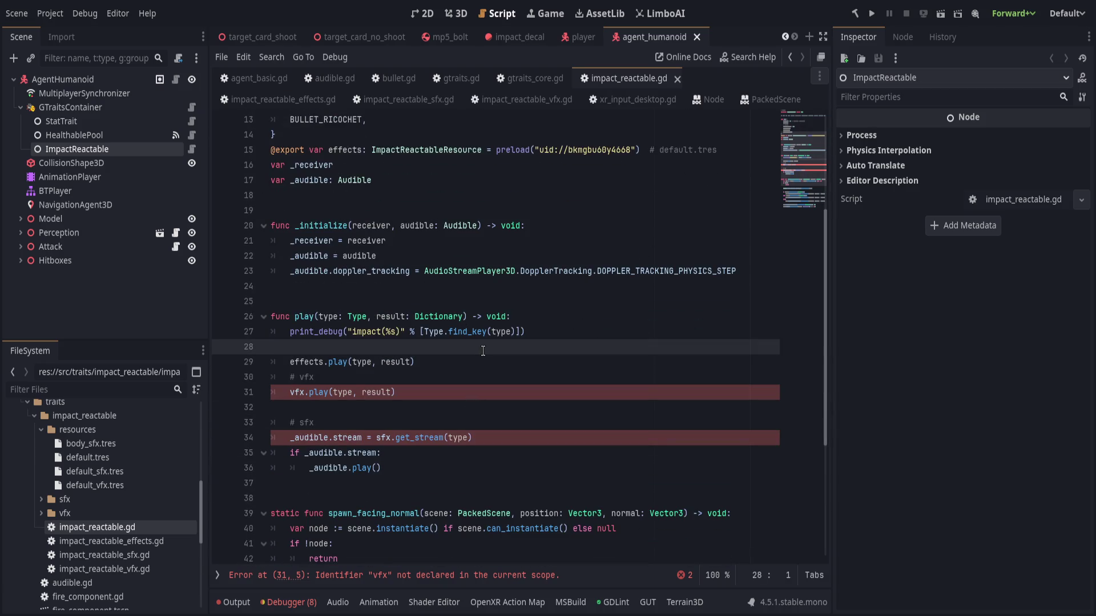
{"action": "key", "text": "Return"}
{"action": "type", "text": "Start "}
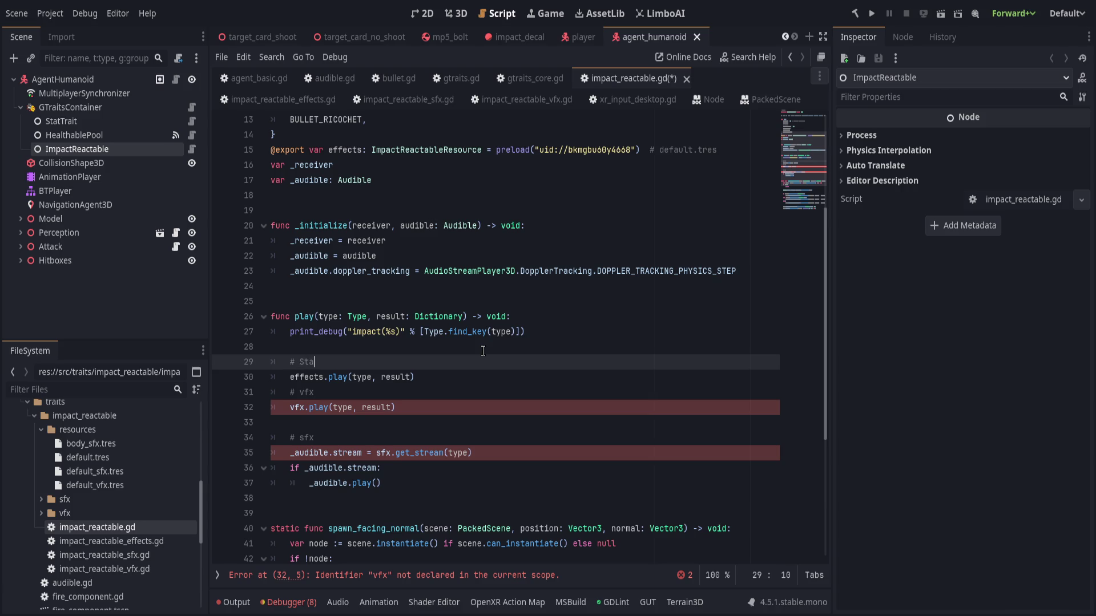
{"action": "type", "text": "effects"}
{"action": "key", "text": "Return"}
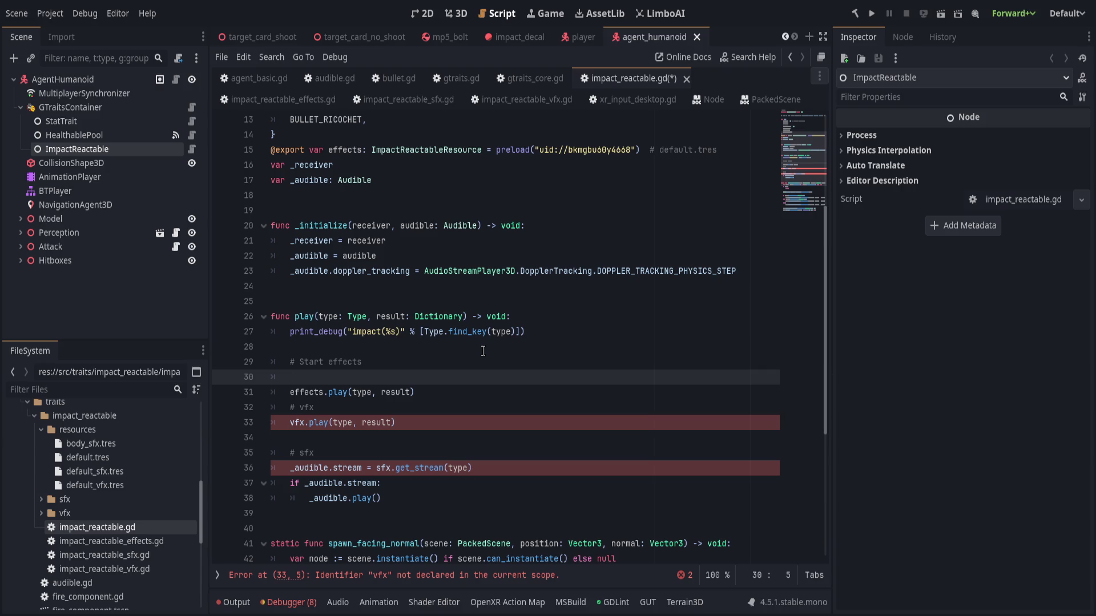
{"action": "type", "text": "audible.stream = sfx"}
{"action": "type", "text": "."}
{"action": "key", "text": "BackSpace"}
{"action": "key", "text": "BackSpace"}
{"action": "key", "text": "BackSpace"}
{"action": "type", "text": "effects.get"}
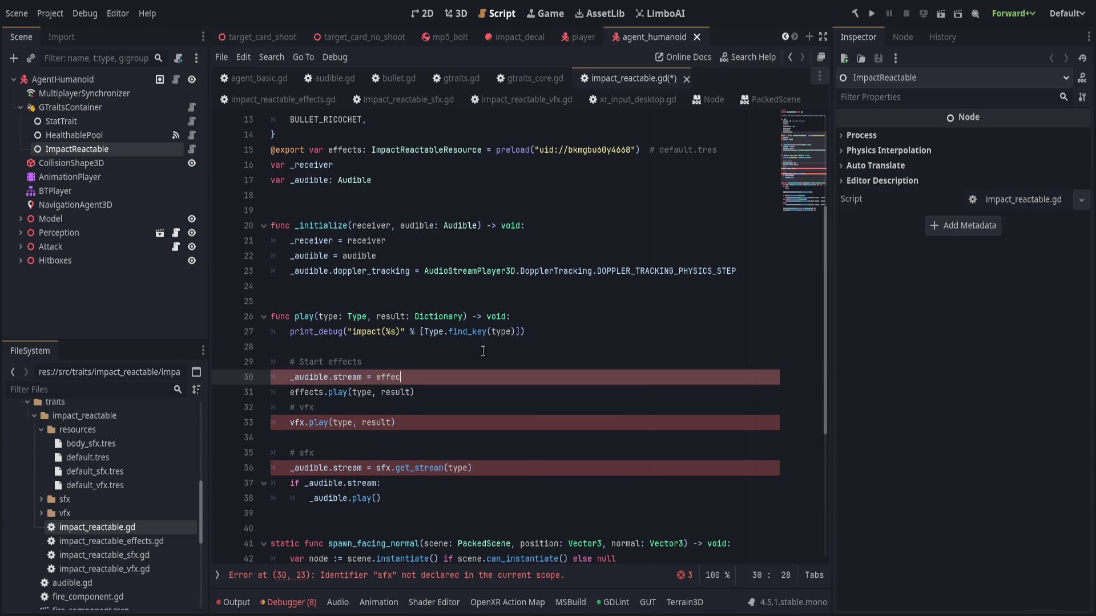
{"action": "key", "text": "Return"}
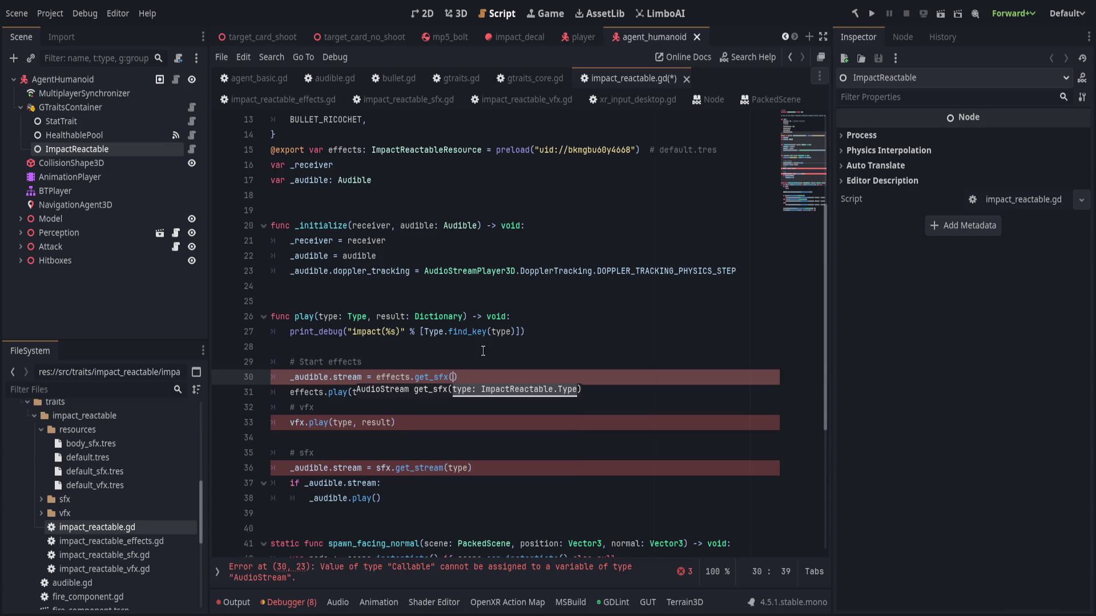
{"action": "type", "text": "type)"}
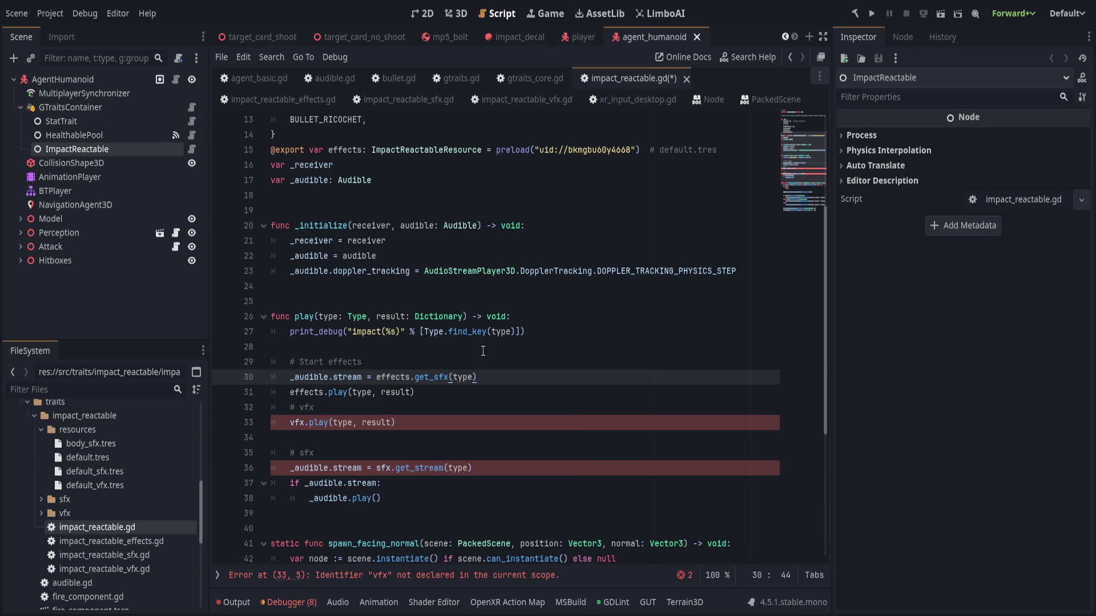
Move the get_sfx stream line into the SFX section and delete the old sfx/vfx calls and comments.
{"action": "key", "text": "alt+Down"}
{"action": "key", "text": "alt+Down"}
{"action": "key", "text": "alt+Down"}
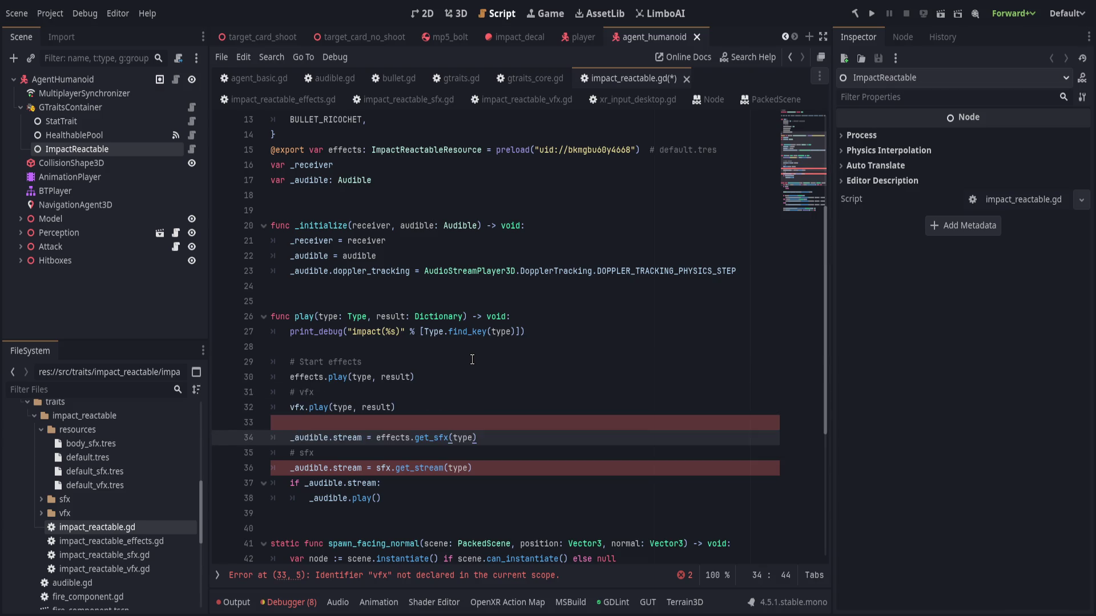
{"action": "key", "text": "Up"}
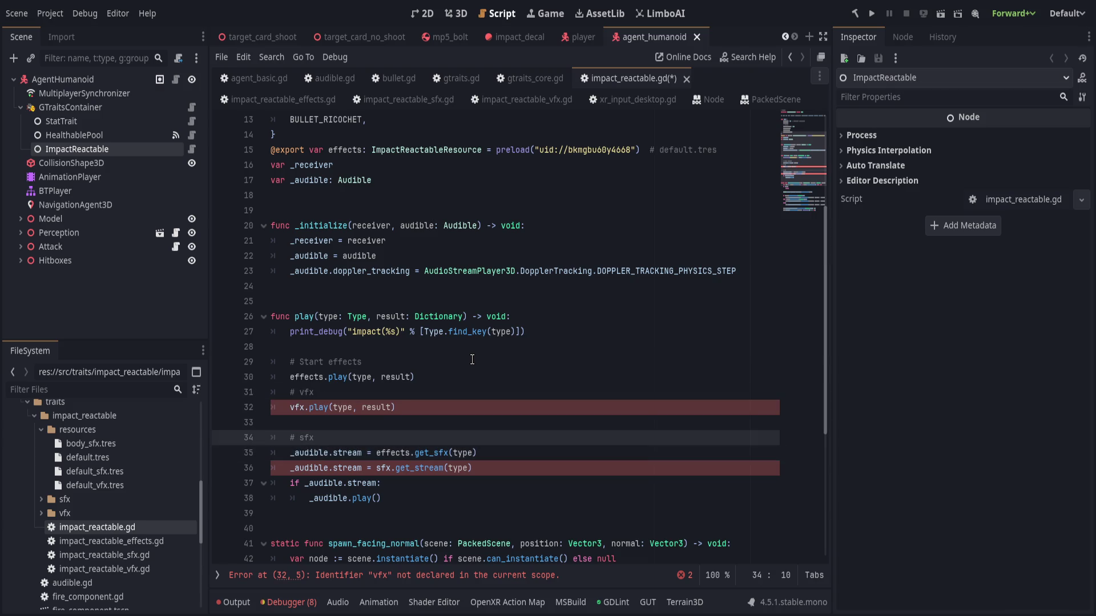
{"action": "key", "text": "ctrl+shift+k"}
{"action": "key", "text": "Down"}
{"action": "key", "text": "ctrl+shift+k"}
{"action": "key", "text": "Up"}
{"action": "key", "text": "Up"}
{"action": "key", "text": "Up"}
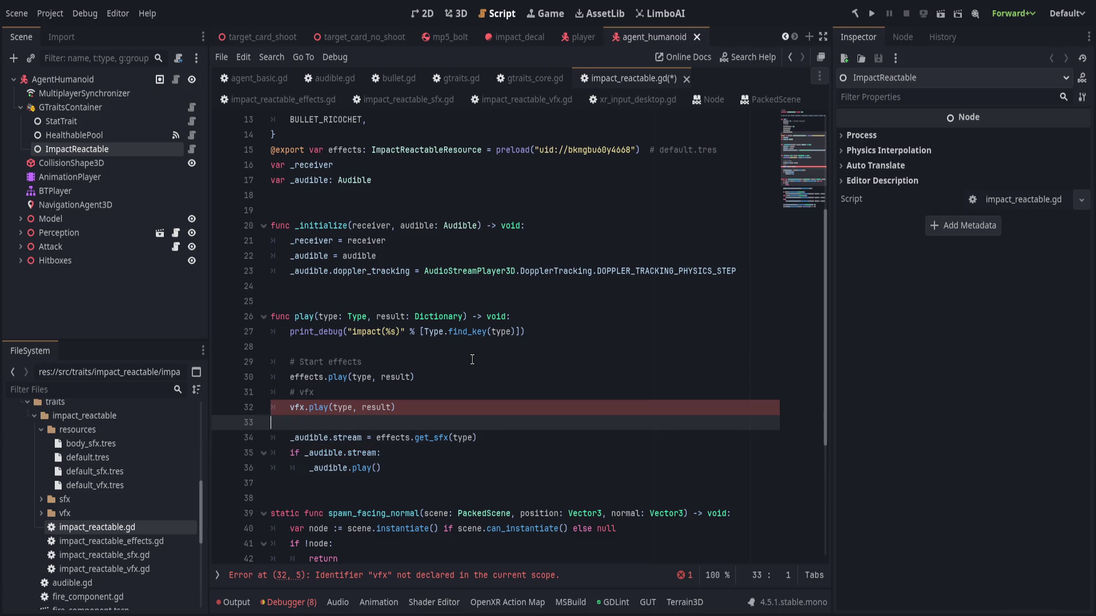
{"action": "key", "text": "Up"}
{"action": "key", "text": "Up"}
{"action": "key", "text": "ctrl+shift+k"}
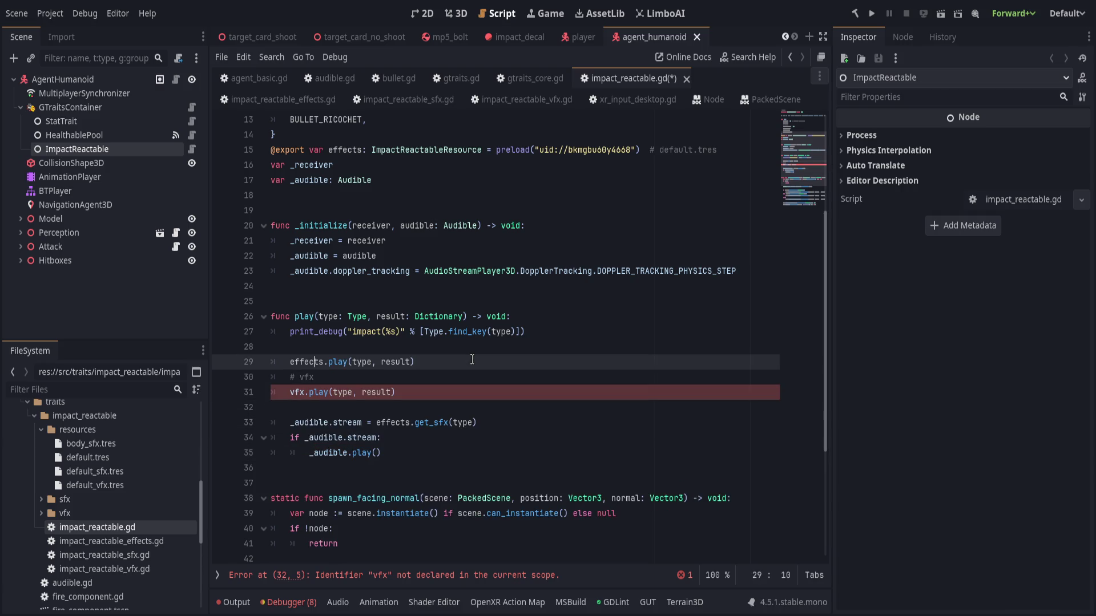
{"action": "key", "text": "ctrl+shift+k"}
{"action": "key", "text": "Home"}
{"action": "key", "text": "shift+Down"}
{"action": "key", "text": "shift+Down"}
{"action": "key", "text": "BackSpace"}
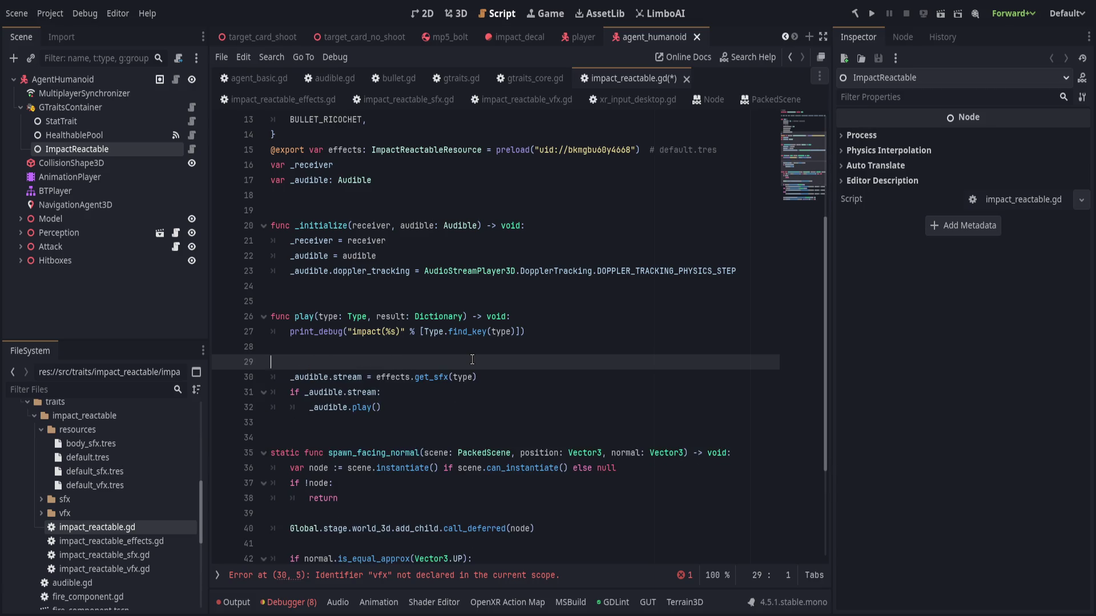
{"action": "key", "text": "BackSpace"}
Add a spawn_facing_normal call, preceded by 'var scene = effects.get_vfx(type)'.
{"action": "type", "text": "spaw"}
{"action": "key", "text": "Return"}
{"action": "key", "text": "Escape"}
{"action": "key", "text": "ctrl+shift+Return"}
{"action": "type", "text": "var sce"}
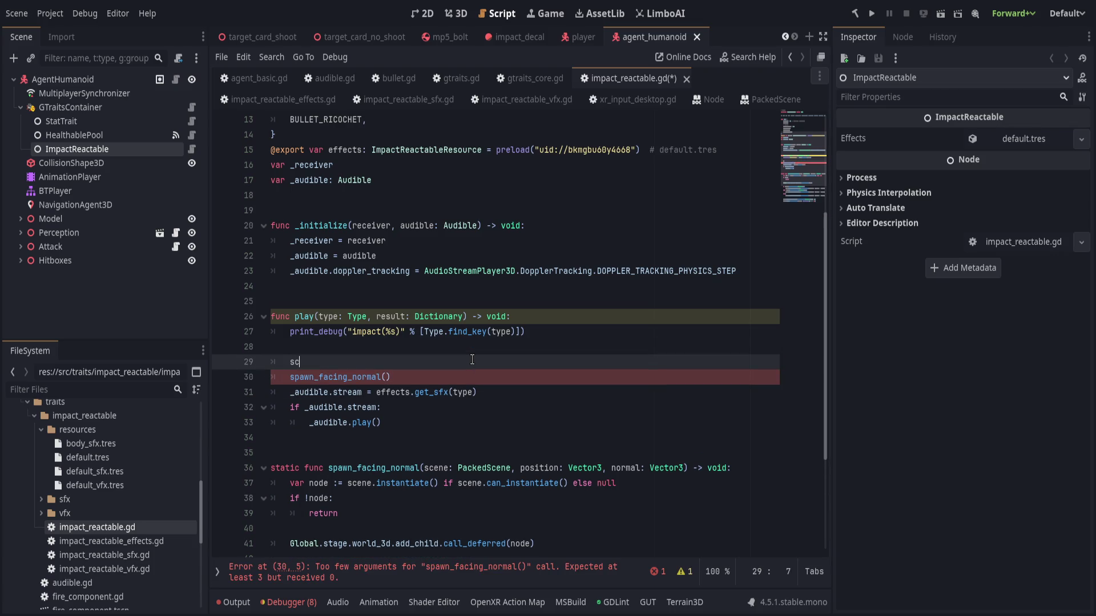
{"action": "type", "text": "ne = ad"}
{"action": "key", "text": "Return"}
{"action": "key", "text": "BackSpace"}
{"action": "key", "text": "BackSpace"}
{"action": "key", "text": "BackSpace"}
{"action": "type", "text": "effects."}
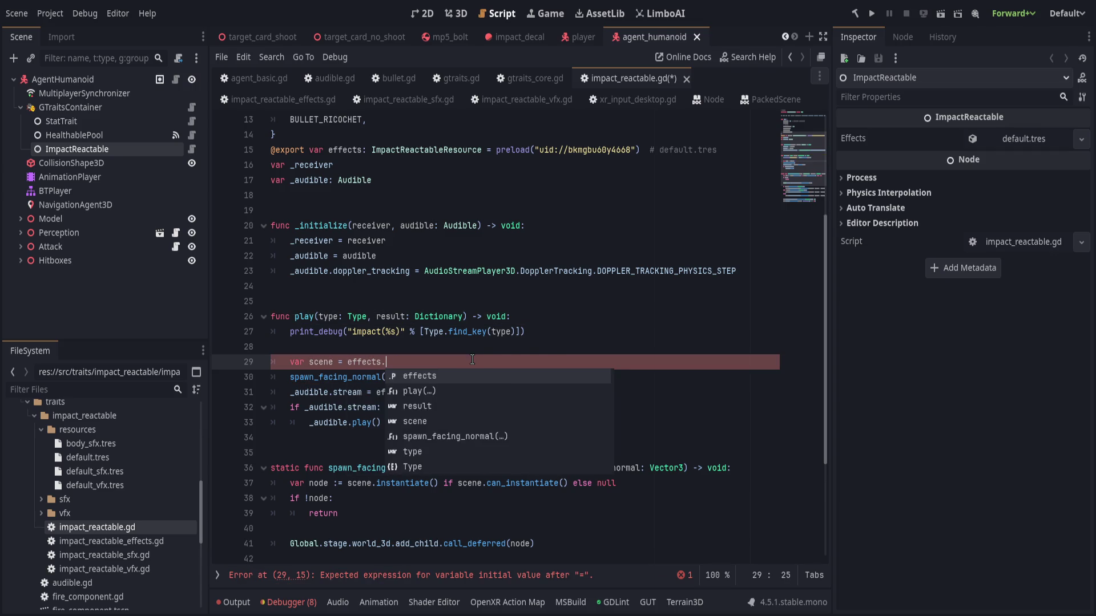
{"action": "type", "text": "get_v"}
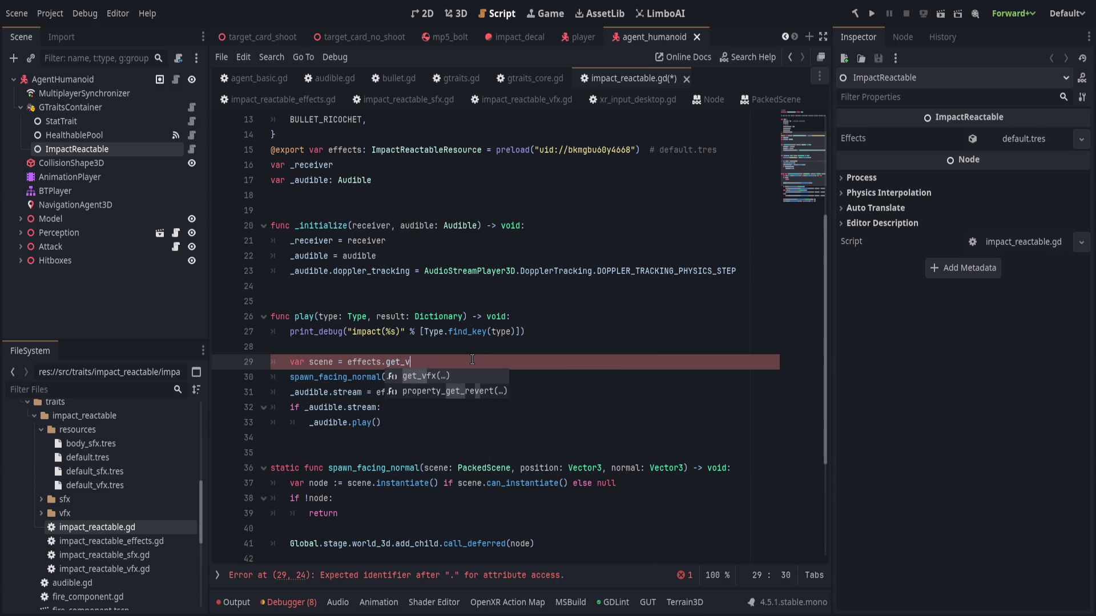
{"action": "key", "text": "Return"}
{"action": "type", "text": "type"}
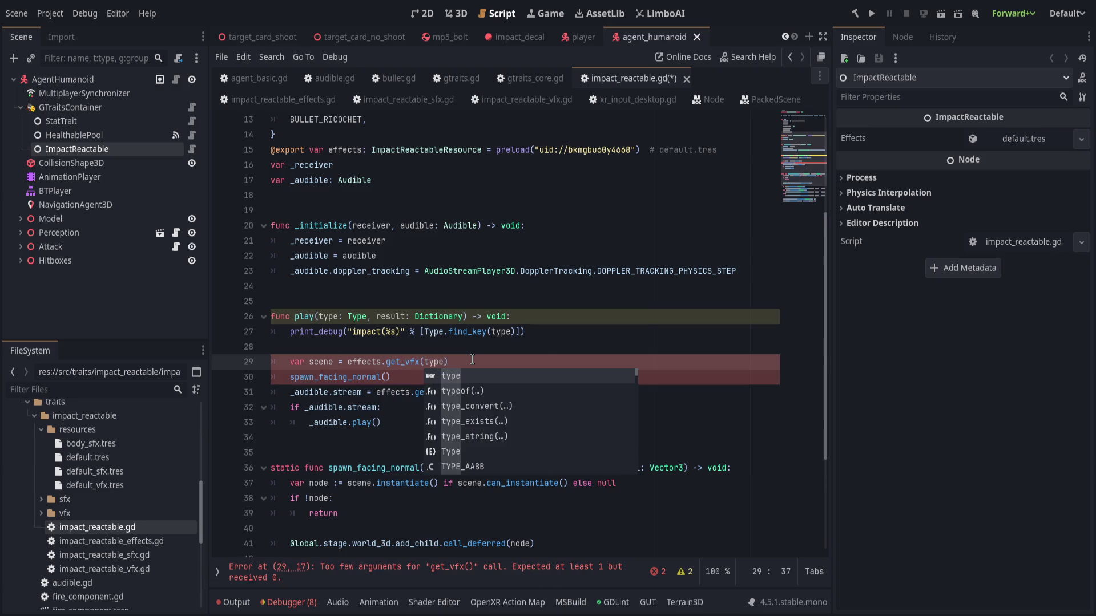
{"action": "type", "text": ")"}
Guard the spawn with 'if scene:' and pass scene, result.position, result.normal.
{"action": "key", "text": "Return"}
{"action": "type", "text": "if scene:"}
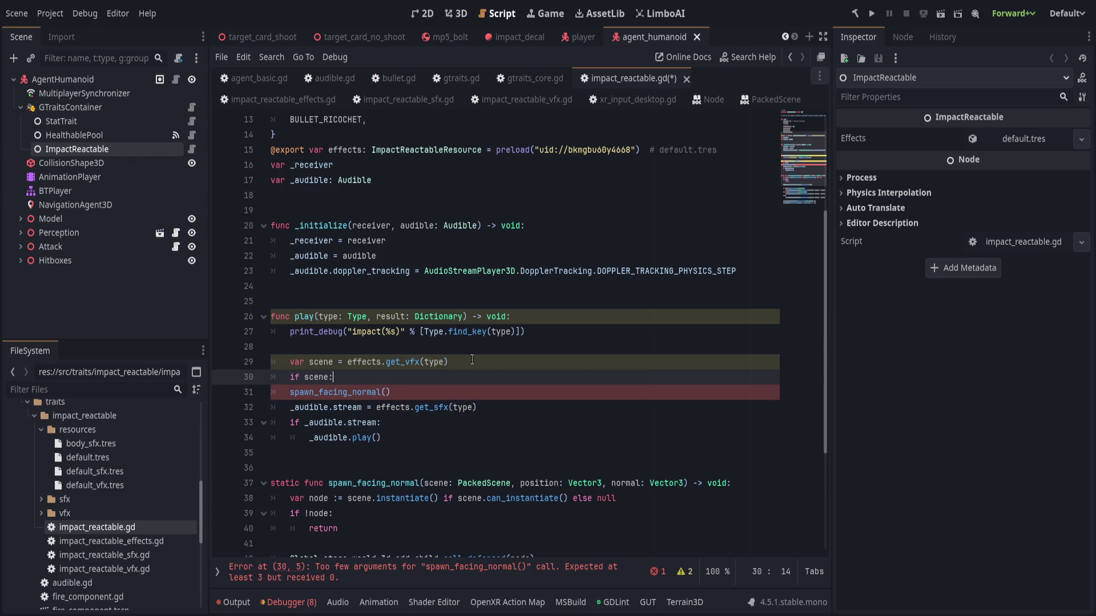
{"action": "key", "text": "Down"}
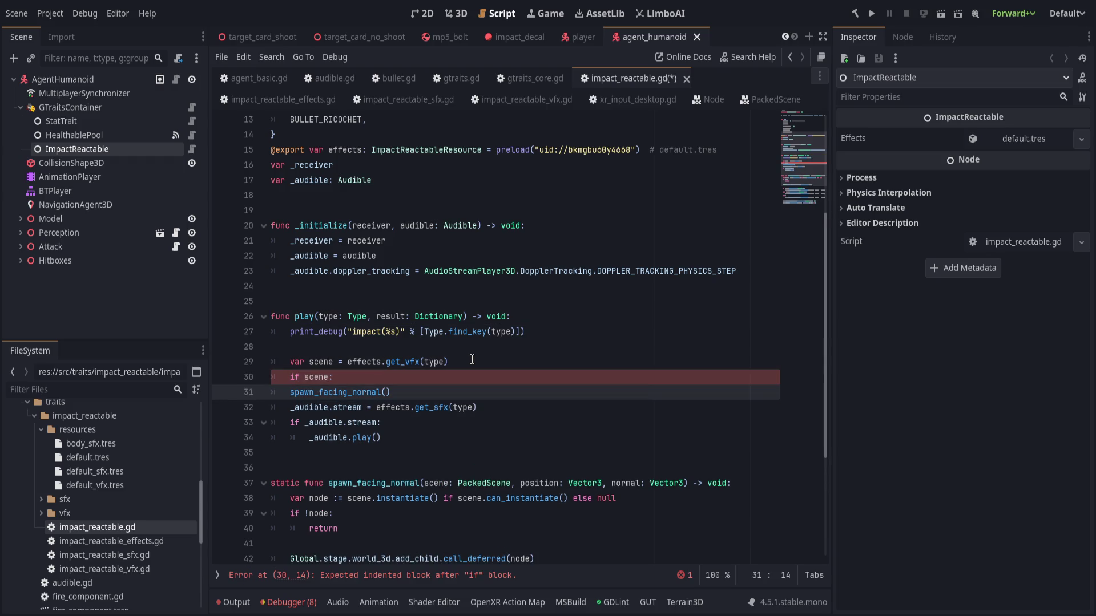
{"action": "key", "text": "Home"}
{"action": "key", "text": "Tab"}
{"action": "key", "text": "End"}
{"action": "key", "text": "Left"}
{"action": "type", "text": "scene,"}
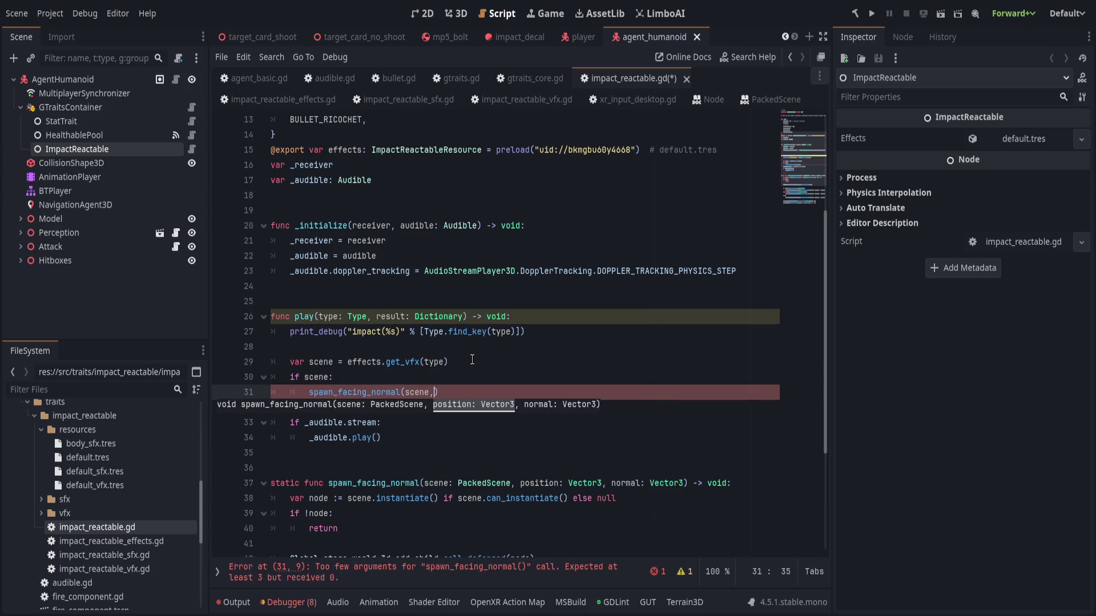
{"action": "type", "text": " result.position"}
{"action": "type", "text": ", result.normal"}
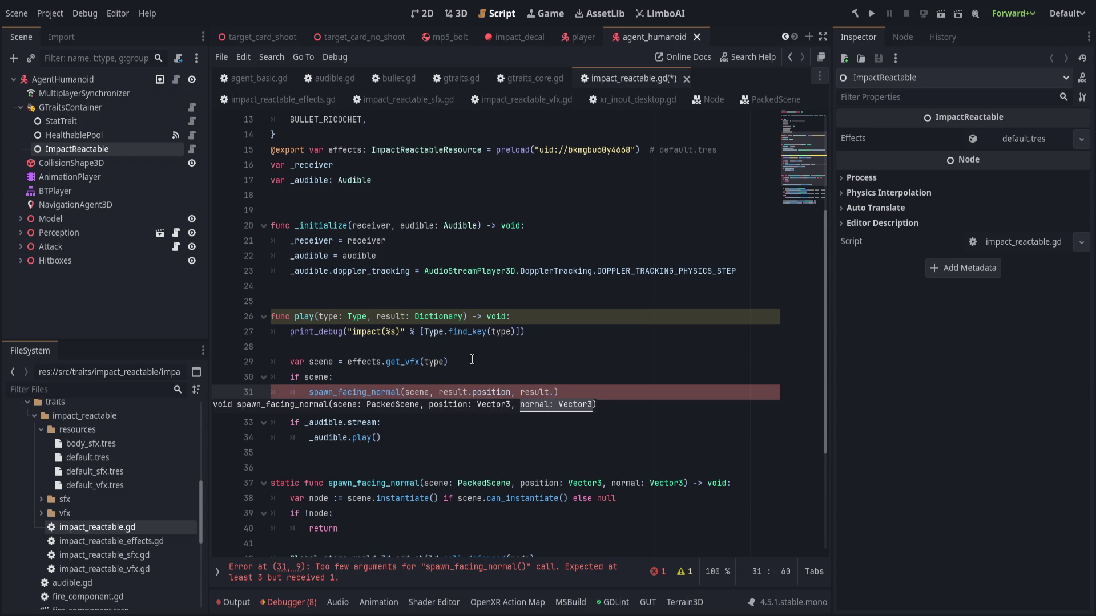
{"action": "key", "text": "Right"}
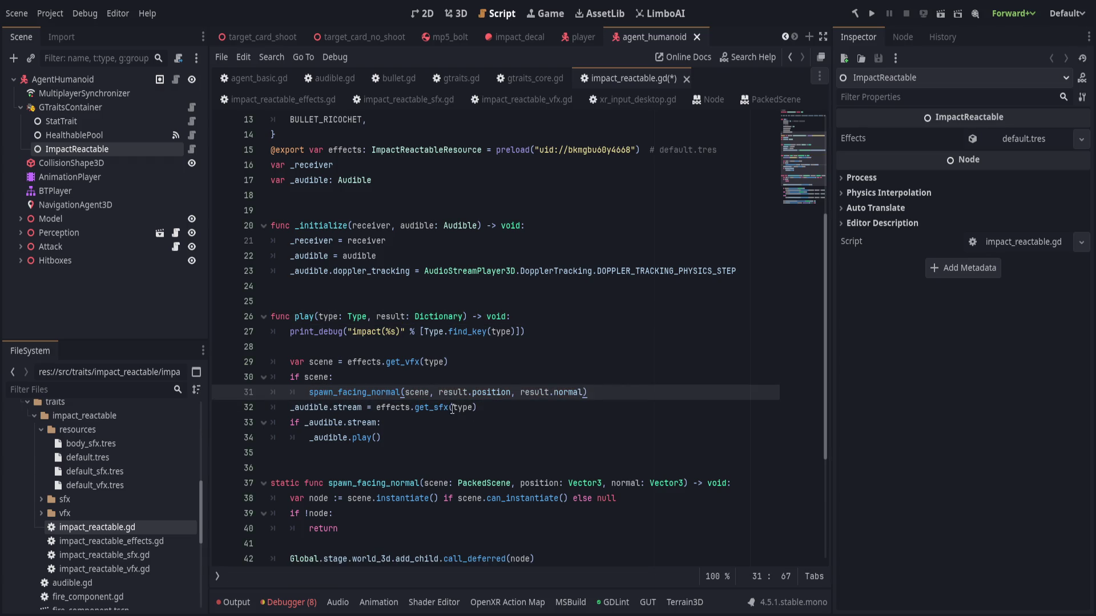
Add # VFX and # SFX section comments with a blank separator line, then save.
{"action": "key", "text": "Up"}
{"action": "key", "text": "Up"}
{"action": "key", "text": "Up"}
{"action": "key", "text": "Return"}
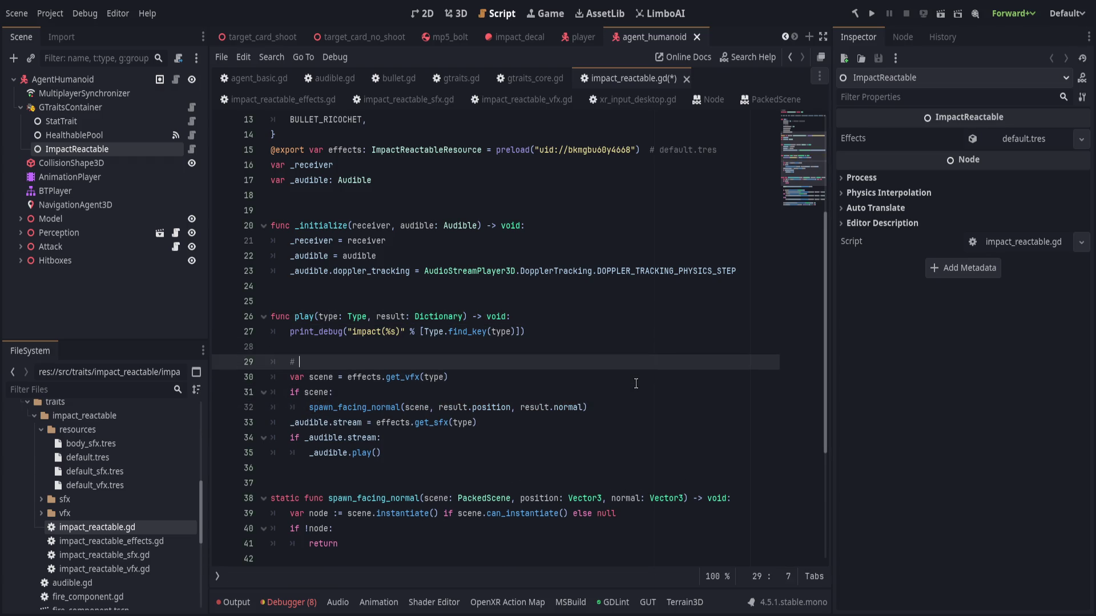
{"action": "left_click", "coordinate": [671, 412]}
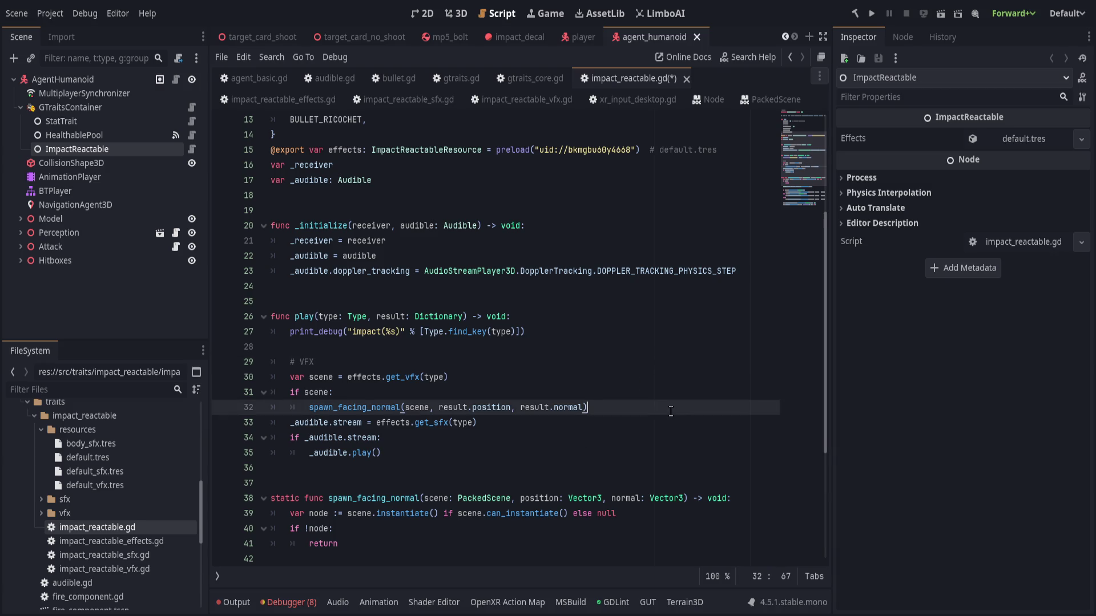
{"action": "key", "text": "Return"}
{"action": "key", "text": "BackSpace"}
{"action": "type", "text": "FX"}
{"action": "left_click", "coordinate": [670, 411]}
{"action": "key", "text": "Return"}
{"action": "key", "text": "ctrl+s"}
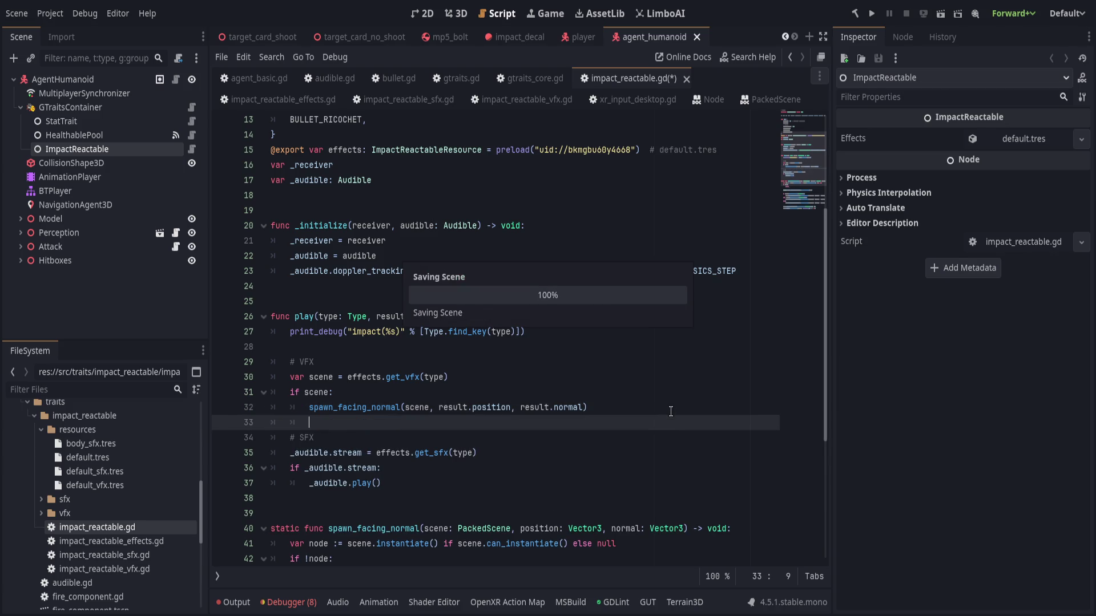
Check where spawn_facing_normal is used and its null node check.
{"action": "left_click", "coordinate": [375, 439]}
{"action": "scroll", "coordinate": [486, 453], "scroll_direction": "down", "scroll_amount": 3}
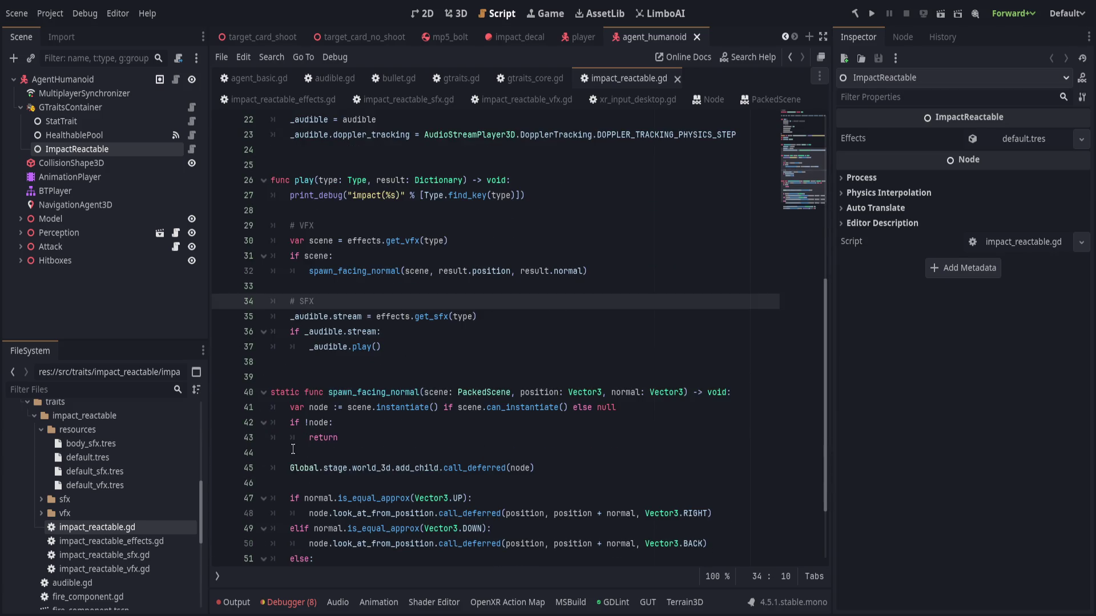
{"action": "scroll", "coordinate": [335, 454], "scroll_direction": "down", "scroll_amount": 2}
{"action": "double_click", "coordinate": [352, 302]}
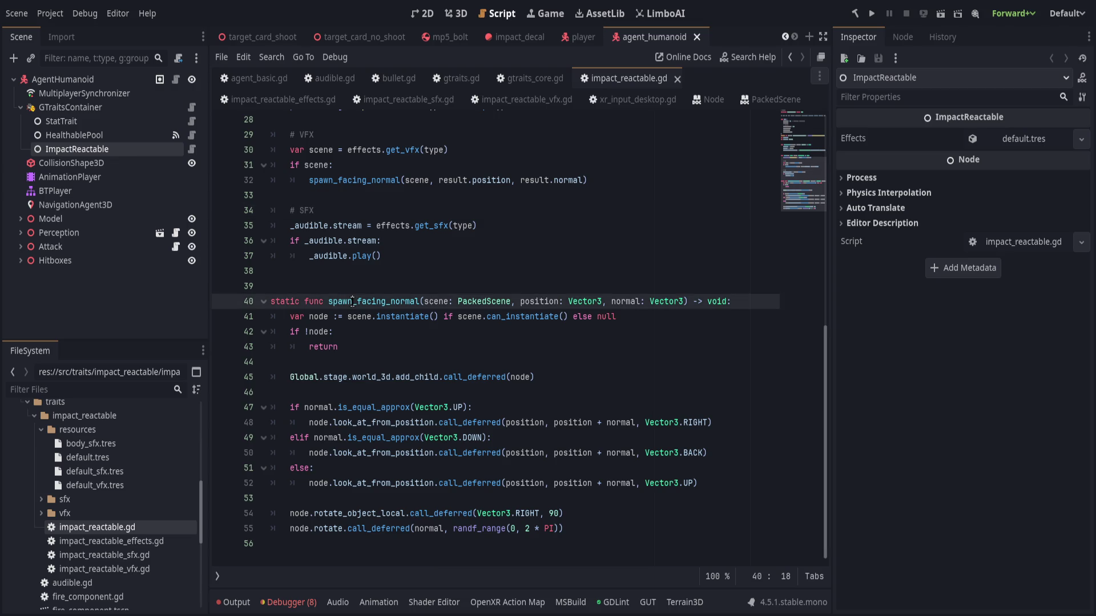
{"action": "key", "text": "Down"}
{"action": "key", "text": "Down"}
{"action": "key", "text": "Down"}
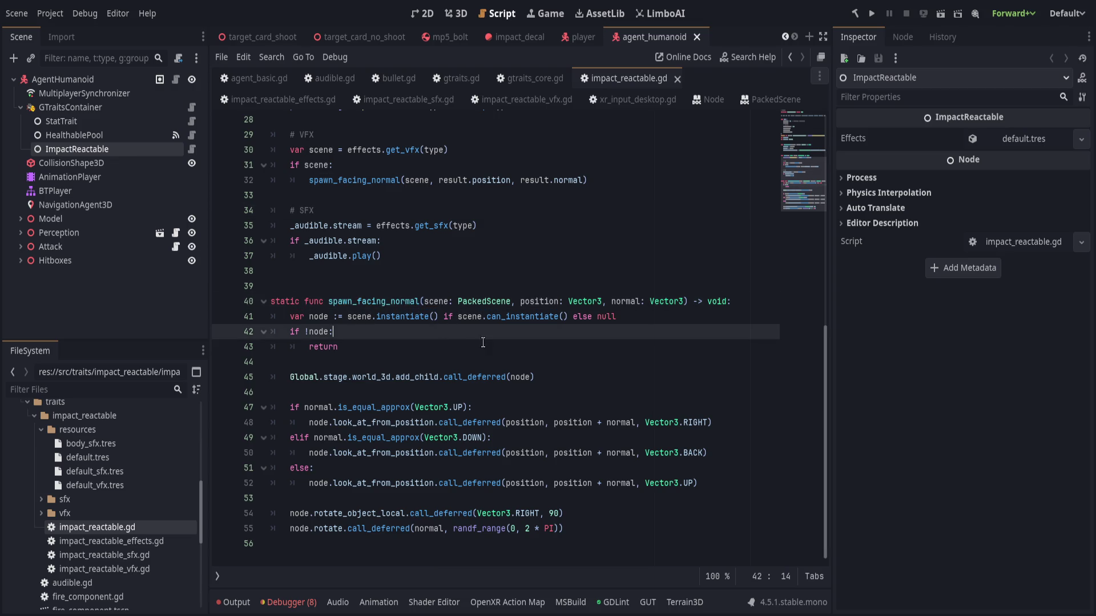
{"action": "scroll", "coordinate": [413, 409], "scroll_direction": "up", "scroll_amount": 2}
{"action": "left_click", "coordinate": [709, 368]}
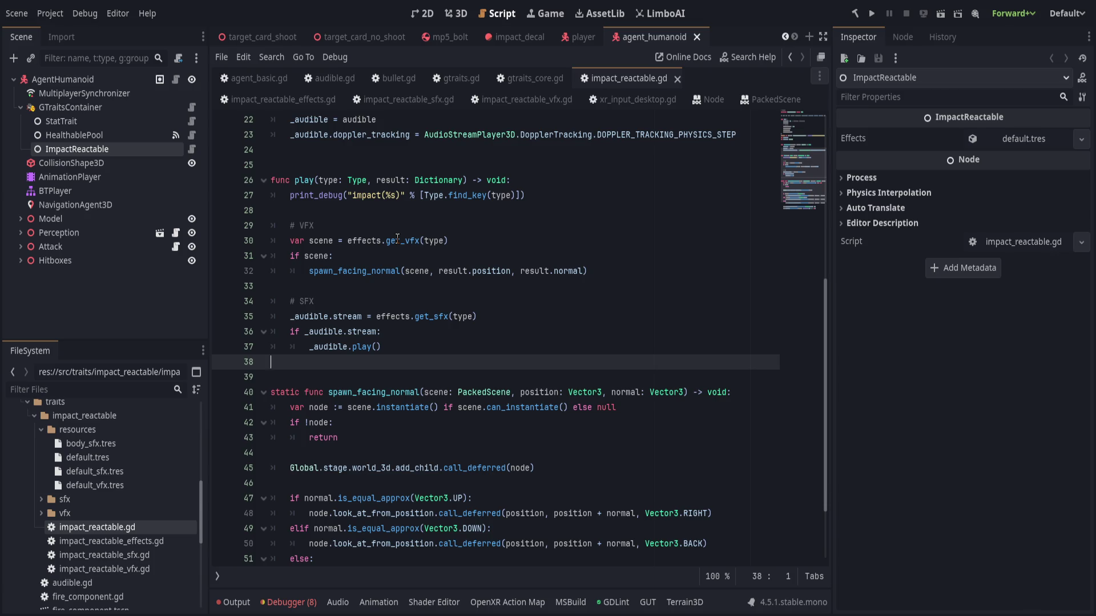
In impact_reactable_effects.gd, inspect the vfx_cache lookup on line 48 and the uses of type.
{"action": "left_click", "coordinate": [283, 100]}
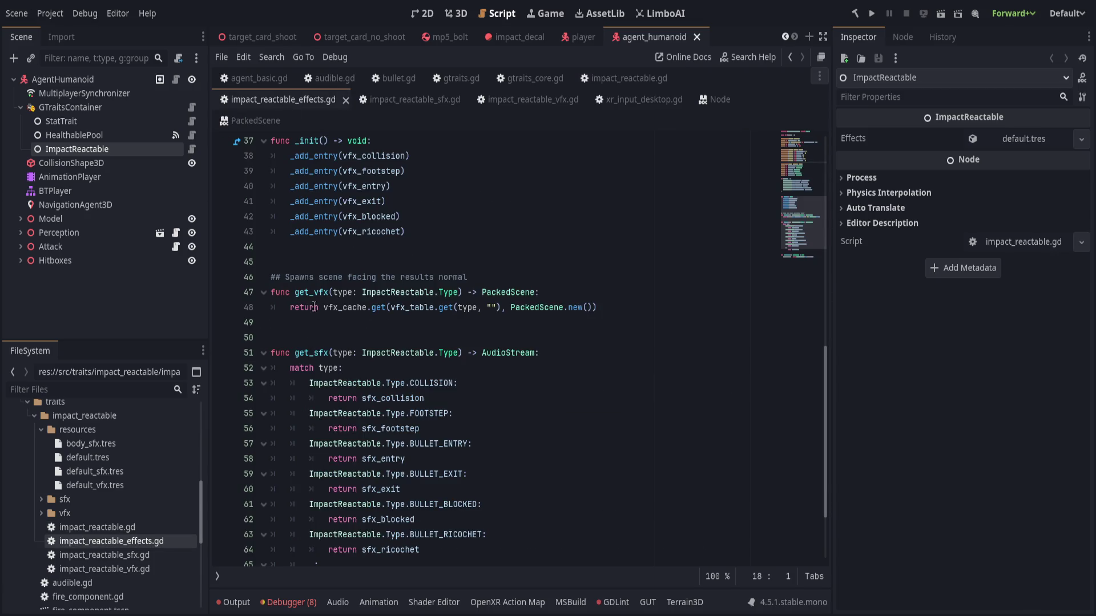
{"action": "left_click", "coordinate": [383, 307]}
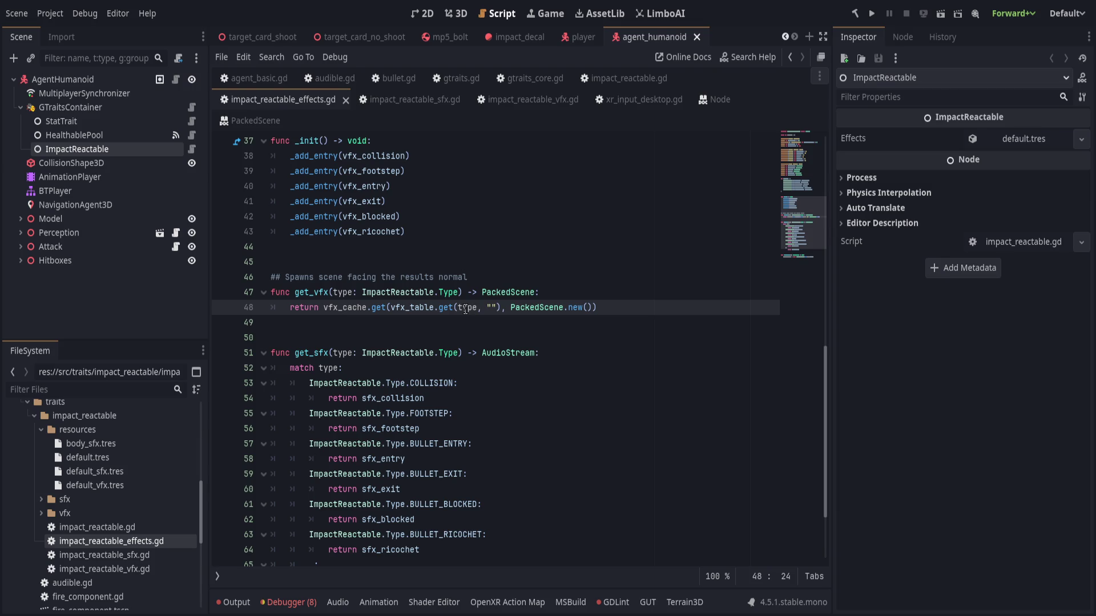
{"action": "left_click", "coordinate": [488, 308]}
{"action": "scroll", "coordinate": [503, 388], "scroll_direction": "up", "scroll_amount": 2}
{"action": "double_click", "coordinate": [466, 398]}
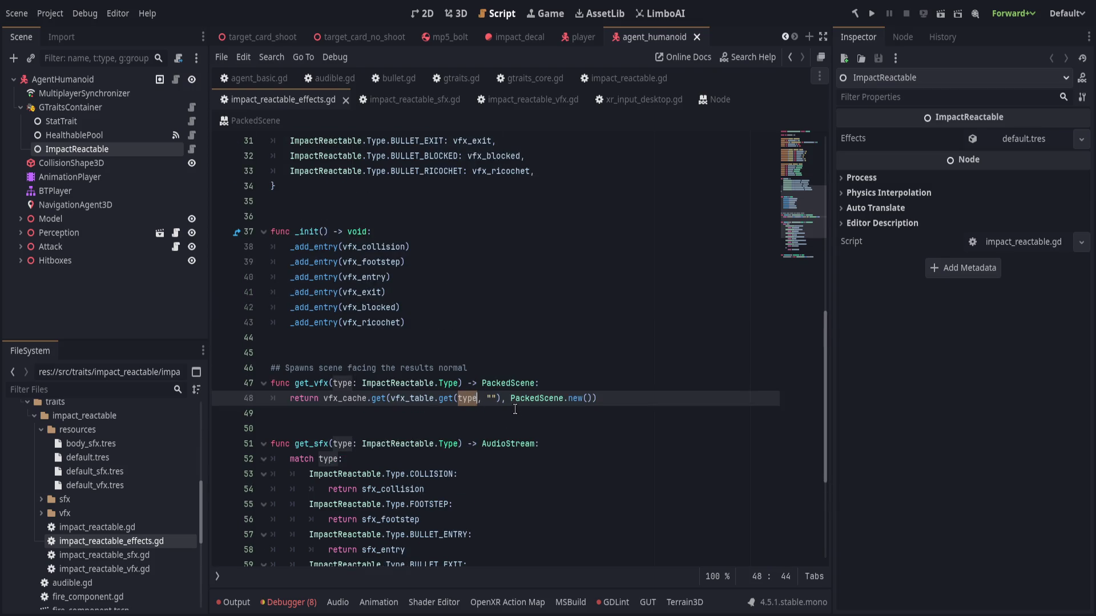
{"action": "scroll", "coordinate": [516, 409], "scroll_direction": "up", "scroll_amount": 4}
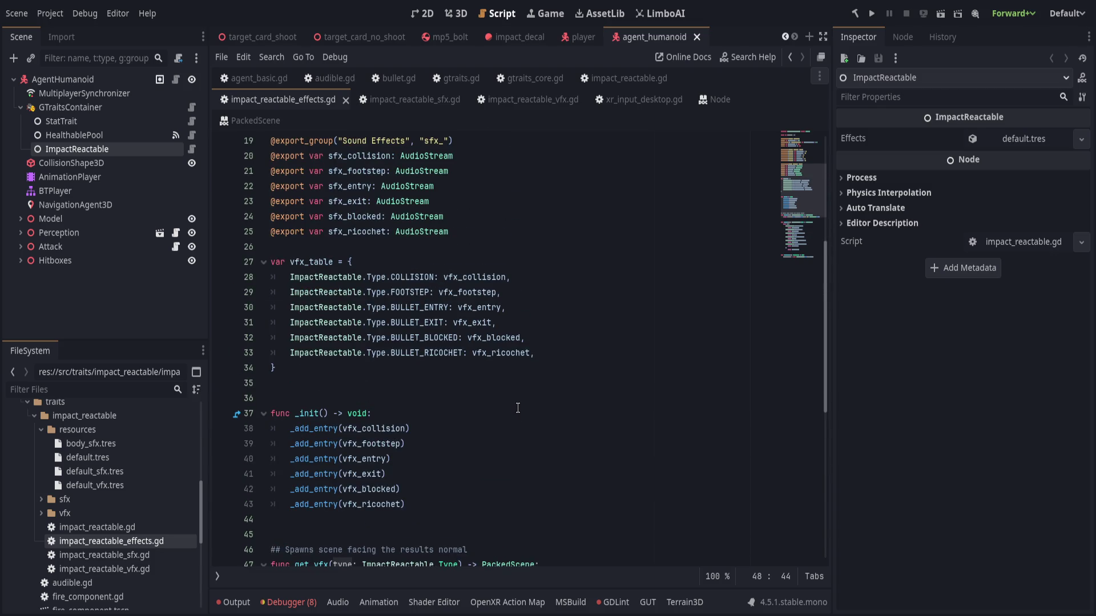
{"action": "scroll", "coordinate": [518, 408], "scroll_direction": "down", "scroll_amount": 2}
{"action": "scroll", "coordinate": [518, 408], "scroll_direction": "down", "scroll_amount": 1}
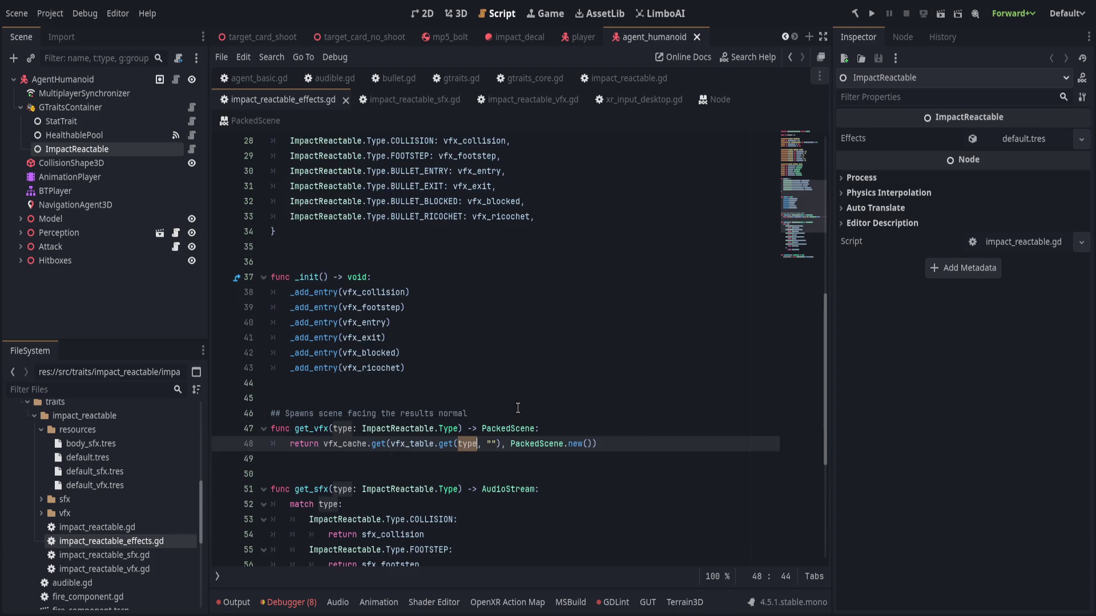
{"action": "left_click", "coordinate": [518, 411]}
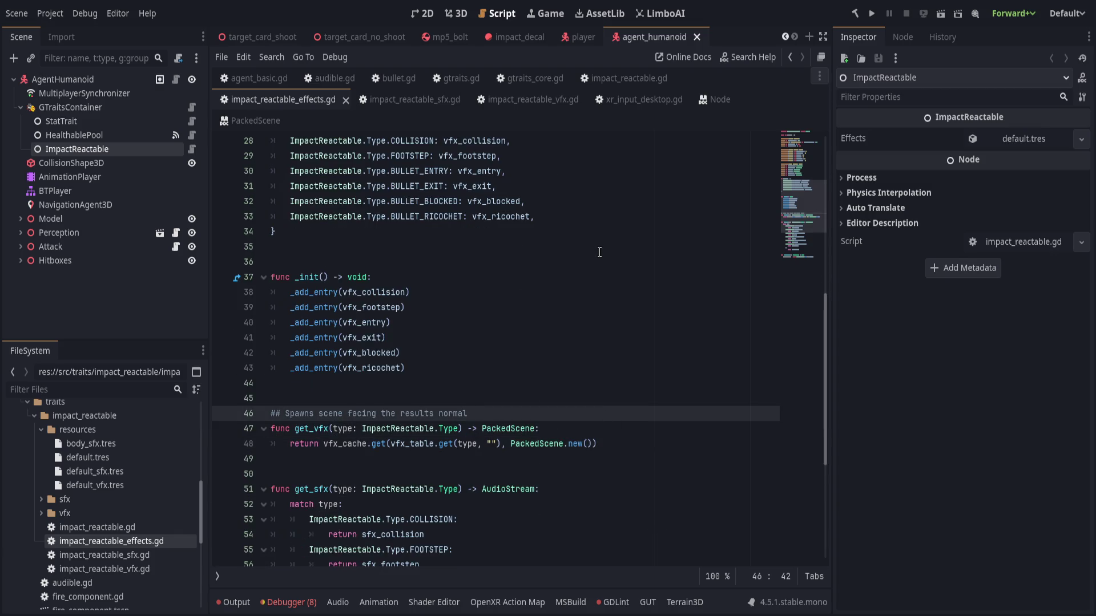
In impact_reactable.gd, substitute effects.get_vfx(type) for scene, remove the scene lines, unindent, and save.
{"action": "left_click", "coordinate": [639, 79]}
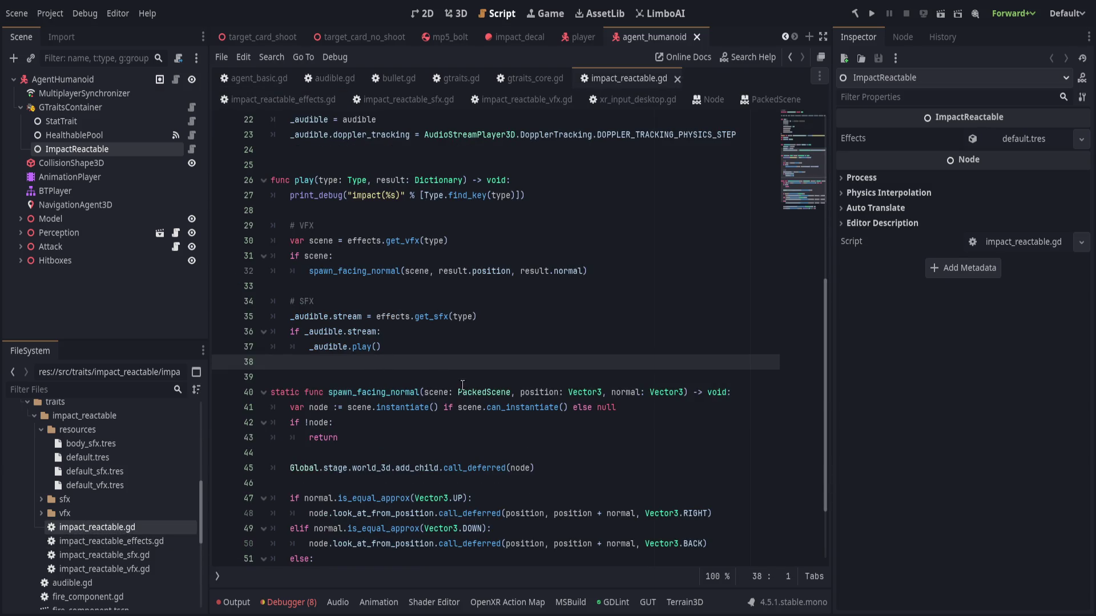
{"action": "scroll", "coordinate": [364, 350], "scroll_direction": "up", "scroll_amount": 1}
{"action": "left_click_drag", "start_coordinate": [348, 286], "coordinate": [543, 291]}
{"action": "key", "text": "ctrl+x"}
{"action": "double_click", "coordinate": [416, 317]}
{"action": "key", "text": "ctrl+v"}
{"action": "left_click", "coordinate": [436, 284]}
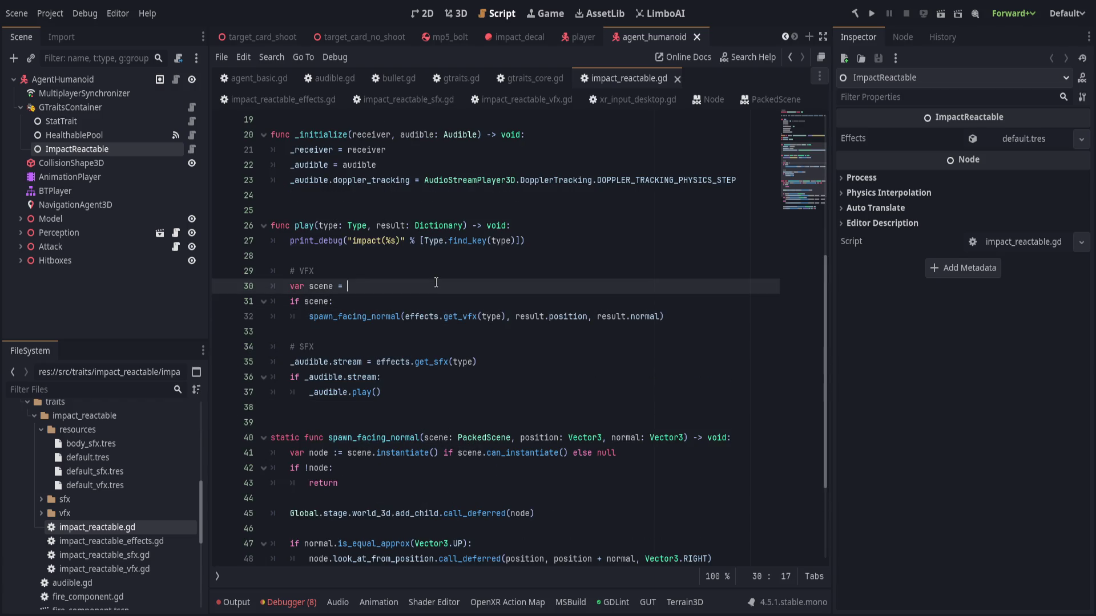
{"action": "key", "text": "ctrl+shift+k"}
{"action": "key", "text": "ctrl+shift+k"}
{"action": "key", "text": "shift+Tab"}
{"action": "key", "text": "Up"}
{"action": "key", "text": "Up"}
{"action": "key", "text": "ctrl+s"}
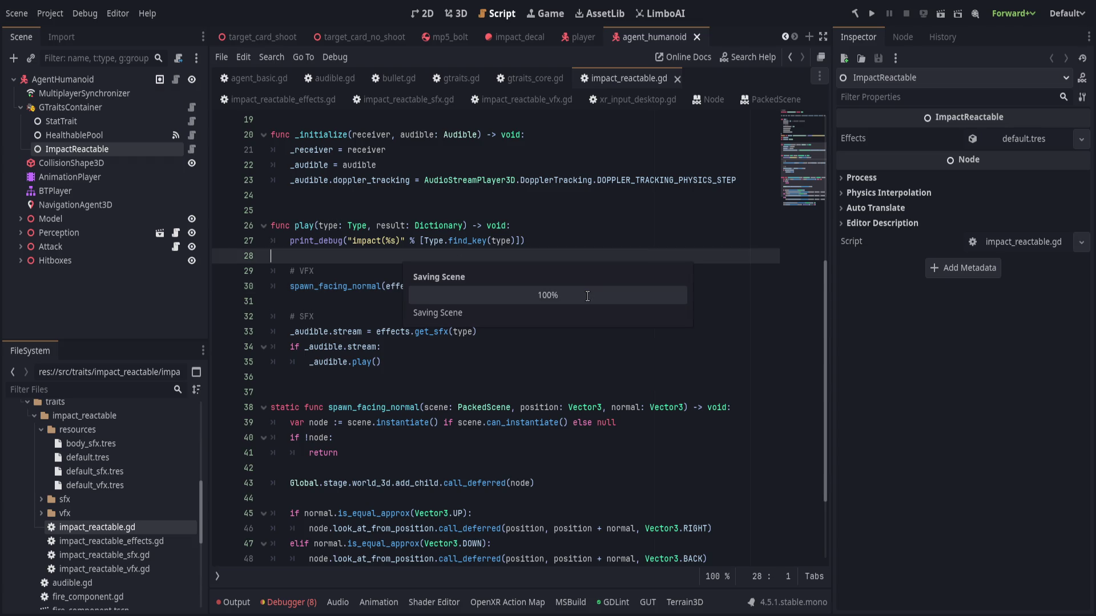
{"action": "left_click", "coordinate": [551, 332]}
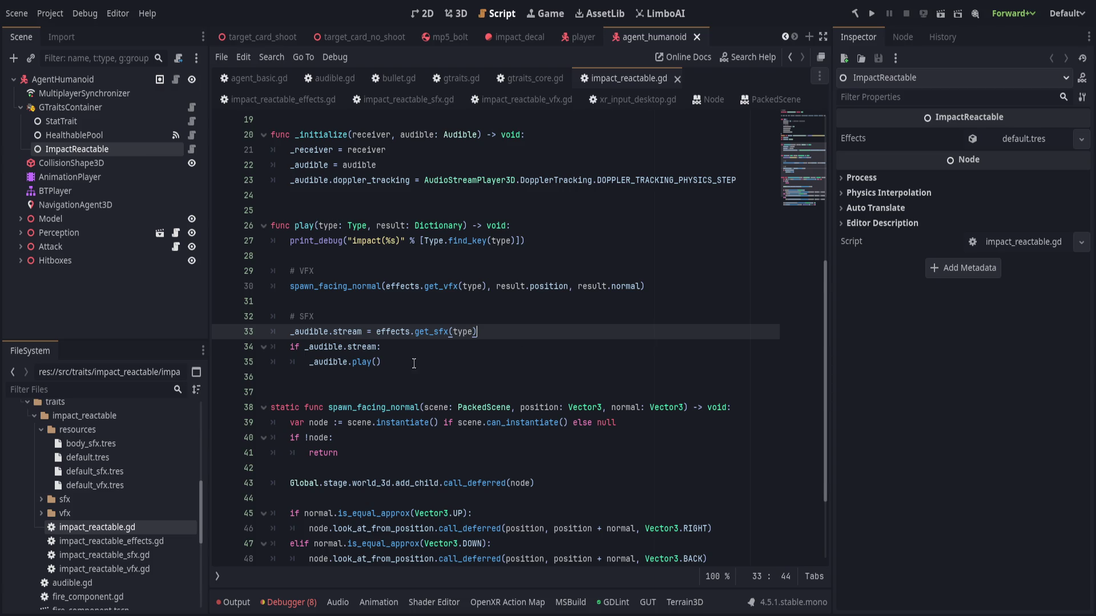
{"action": "left_click", "coordinate": [160, 557]}
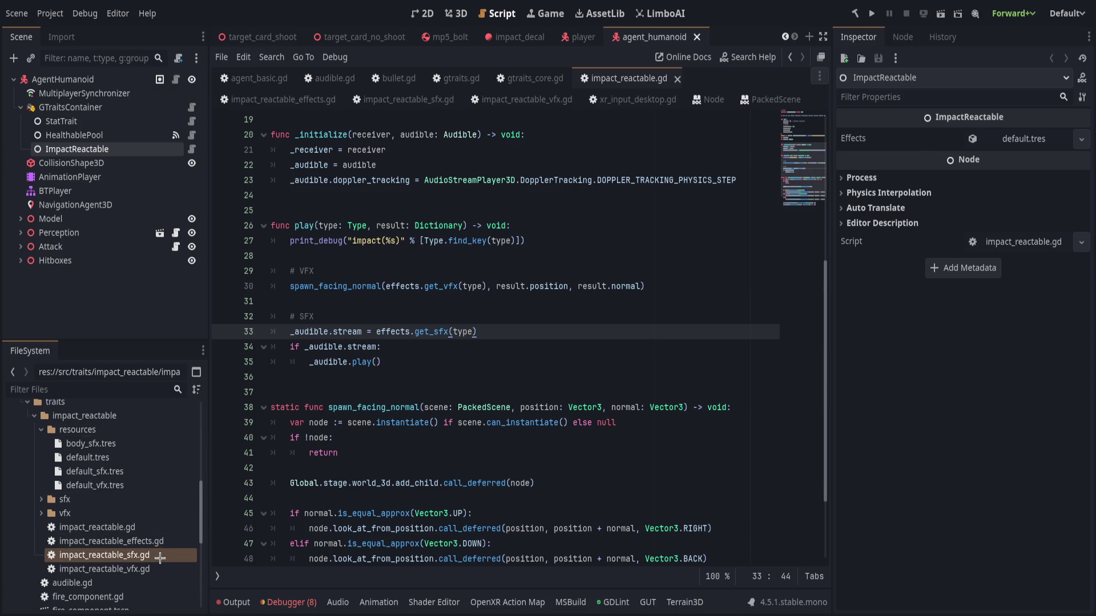
Open the impact_reactable_sfx.gd and impact_reactable_vfx.gd scripts.
{"action": "double_click", "coordinate": [159, 556]}
{"action": "left_click", "coordinate": [159, 569]}
{"action": "double_click", "coordinate": [159, 568]}
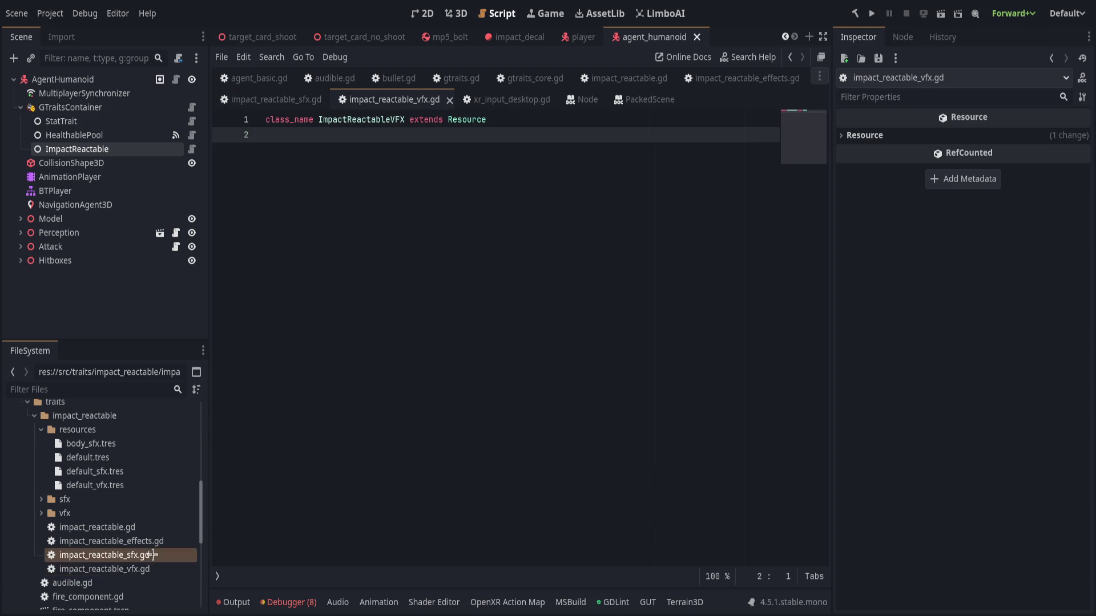
Inspect default_sfx.tres, body_sfx.tres and default.tres, revealing the Visual and Sound Effects slots.
{"action": "left_click", "coordinate": [137, 471]}
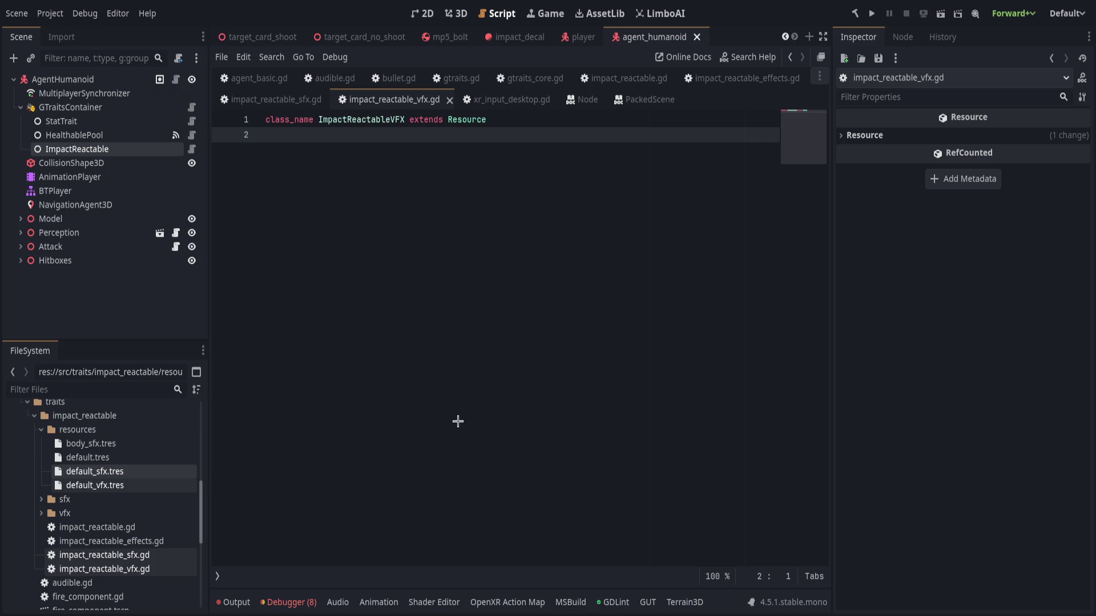
{"action": "left_click", "coordinate": [129, 445]}
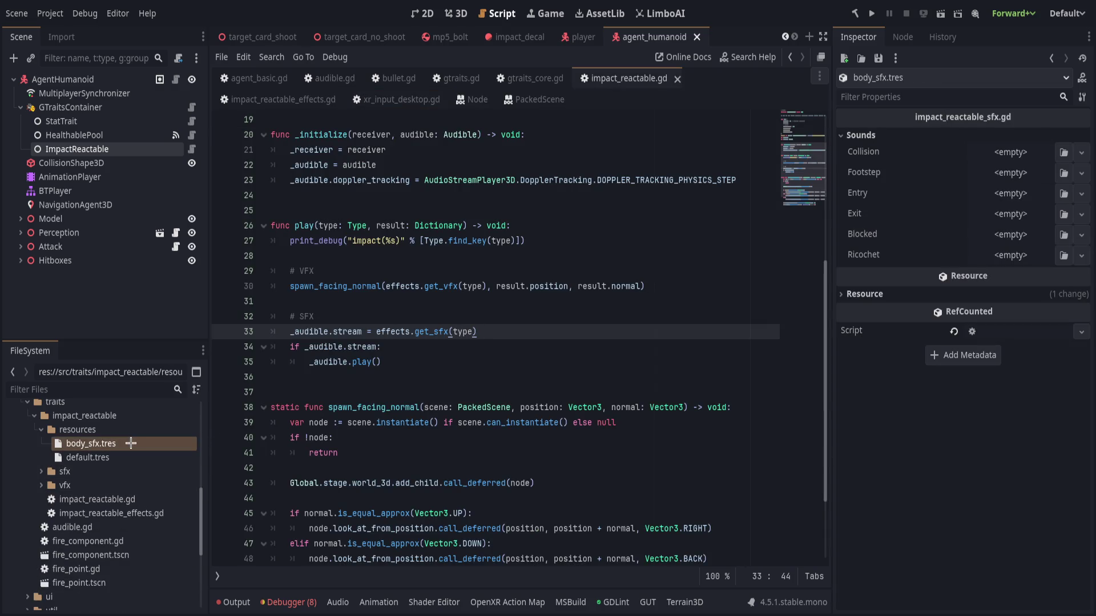
{"action": "left_click", "coordinate": [137, 457]}
{"action": "left_click", "coordinate": [141, 445]}
{"action": "left_click", "coordinate": [138, 456]}
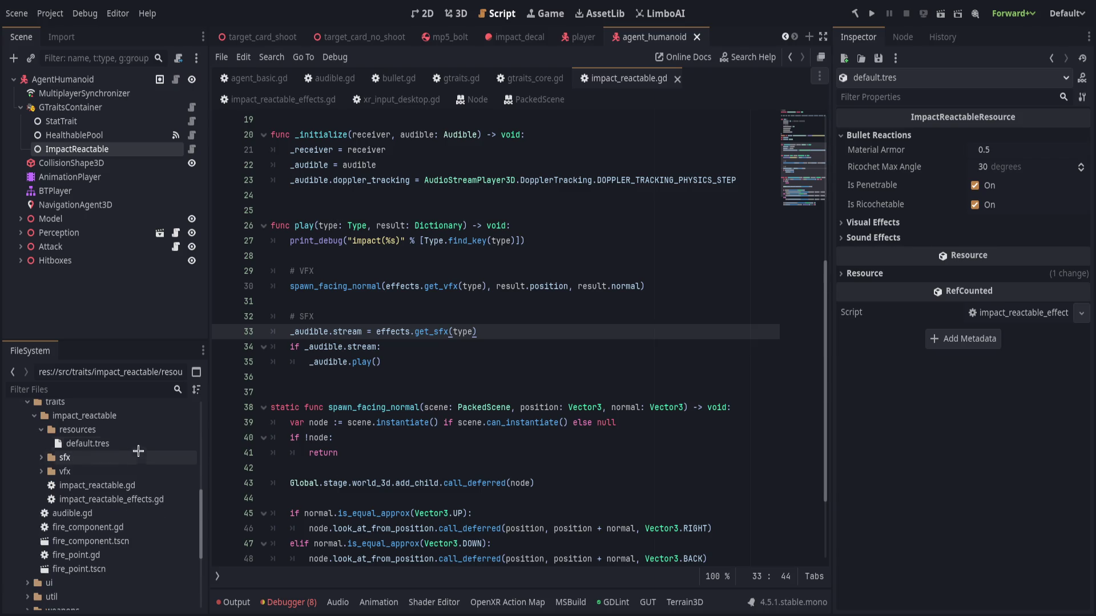
{"action": "left_click", "coordinate": [913, 221]}
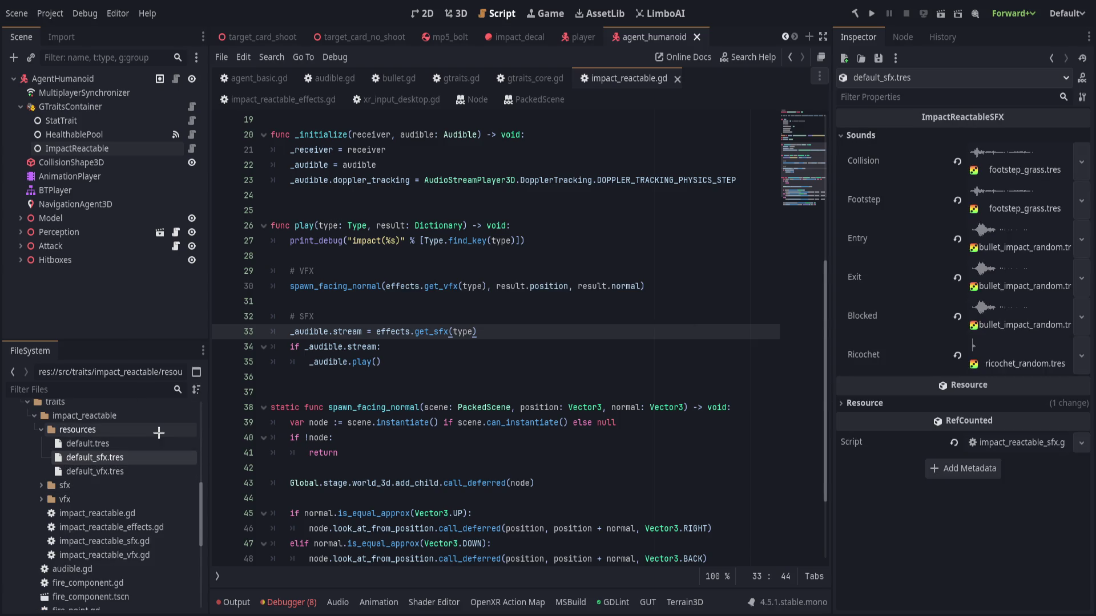
Copy the impact_decal scene path from default_vfx.tres's Collision slot, returning to default.tres.
{"action": "left_click", "coordinate": [137, 472]}
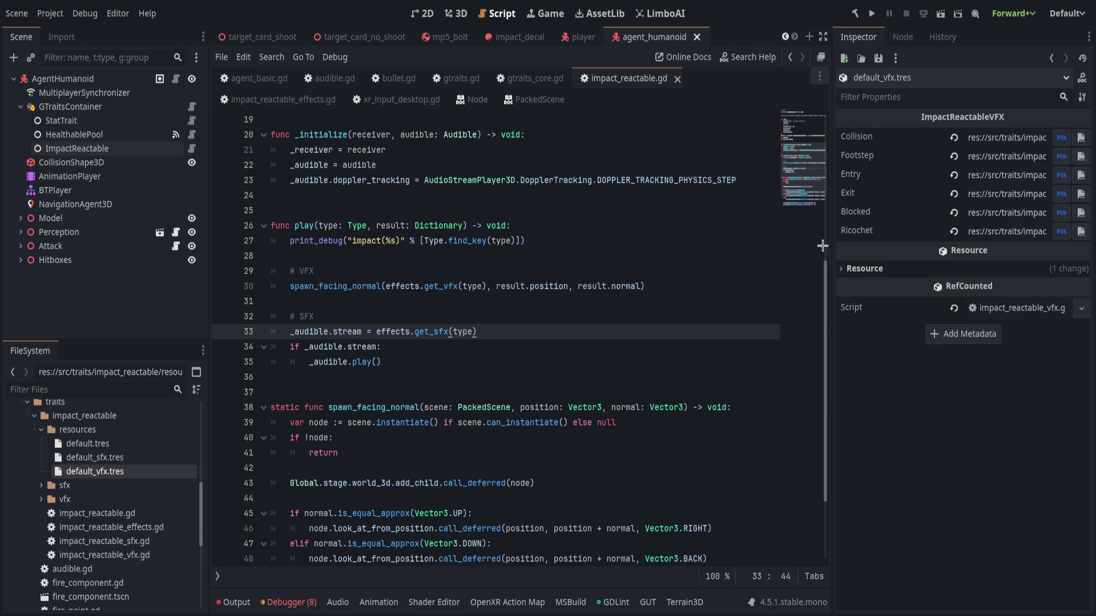
{"action": "left_click_drag", "start_coordinate": [1005, 132], "coordinate": [1034, 137]}
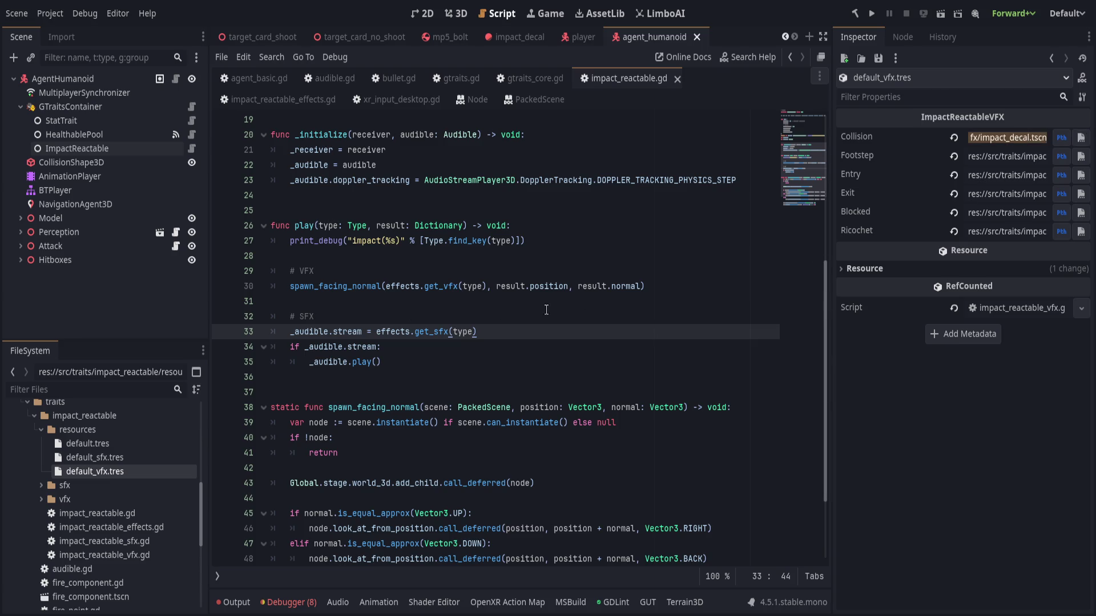
{"action": "left_click", "coordinate": [129, 444]}
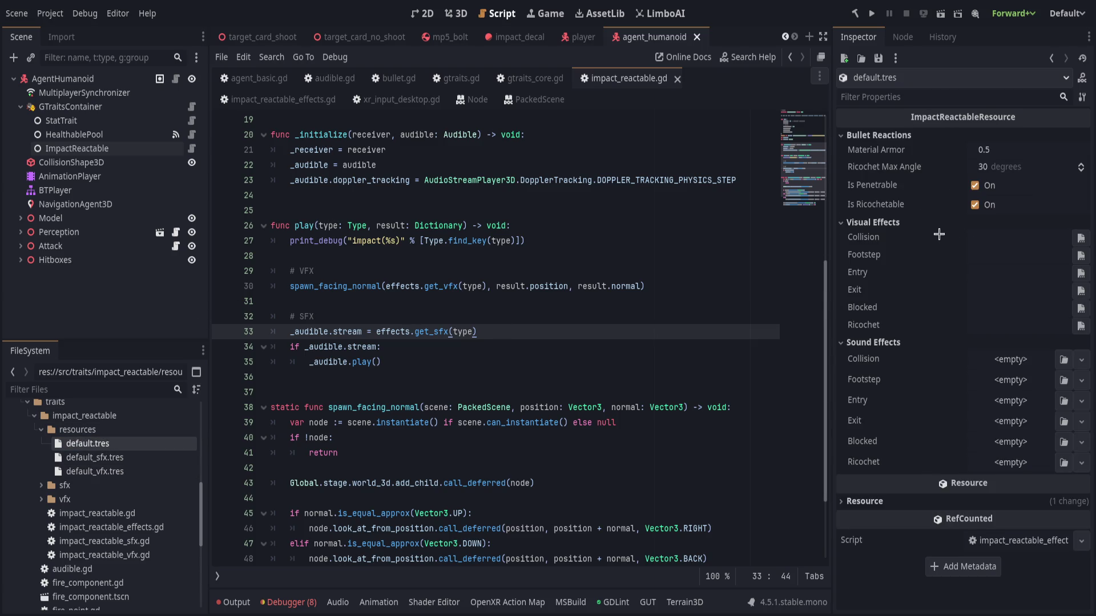
Paste the impact_decal path into each Visual Effects slot of default.tres.
{"action": "key", "text": "ctrl+v"}
{"action": "left_click", "coordinate": [996, 274]}
{"action": "key", "text": "ctrl+v"}
{"action": "left_click", "coordinate": [1021, 291]}
{"action": "key", "text": "ctrl+v"}
{"action": "left_click", "coordinate": [1045, 308]}
{"action": "key", "text": "ctrl+v"}
{"action": "left_click", "coordinate": [1069, 325]}
{"action": "key", "text": "ctrl+v"}
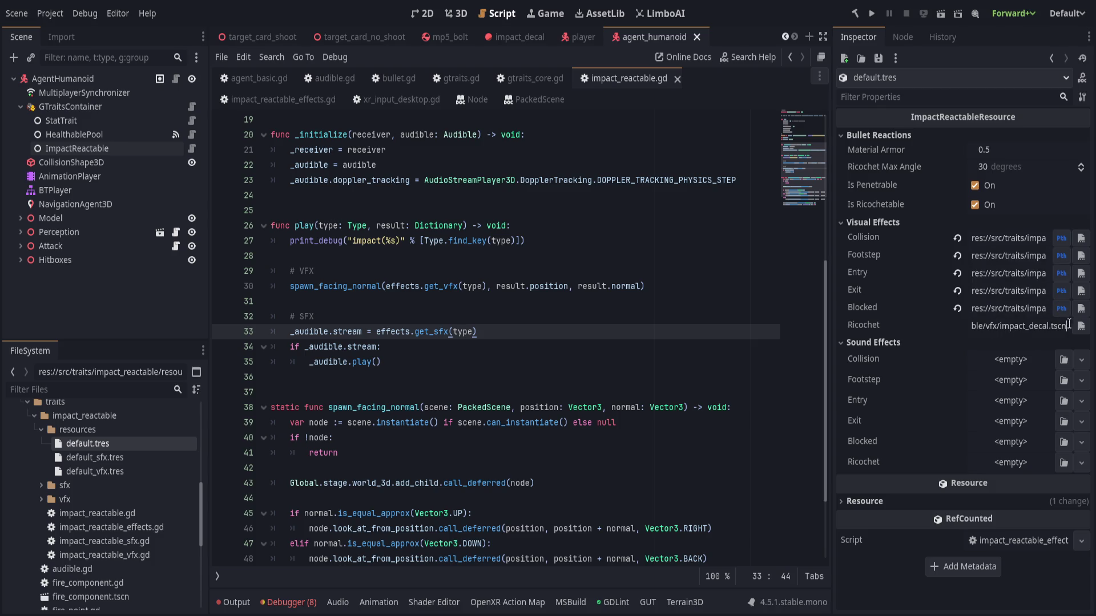
Convert the Ricochet, Blocked, Exit, Entry, Footstep and Collision paths to uid references, then view default_sfx.tres.
{"action": "left_click", "coordinate": [1062, 326]}
{"action": "left_click", "coordinate": [1062, 308]}
{"action": "left_click", "coordinate": [1062, 291]}
{"action": "left_click", "coordinate": [1062, 274]}
{"action": "left_click", "coordinate": [1062, 256]}
{"action": "left_click", "coordinate": [1061, 238]}
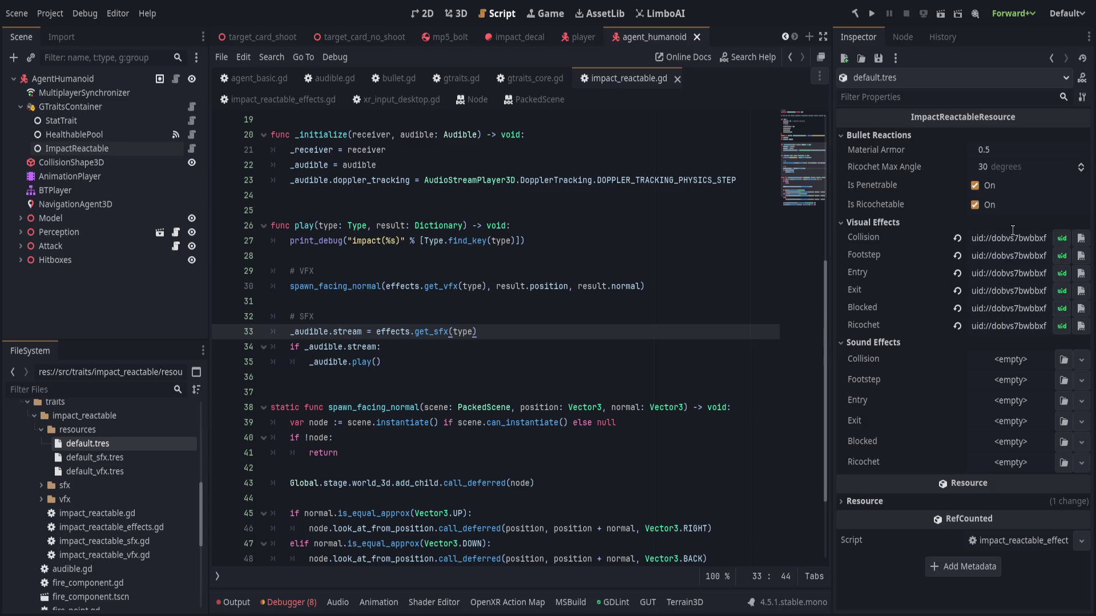
{"action": "left_click", "coordinate": [150, 462]}
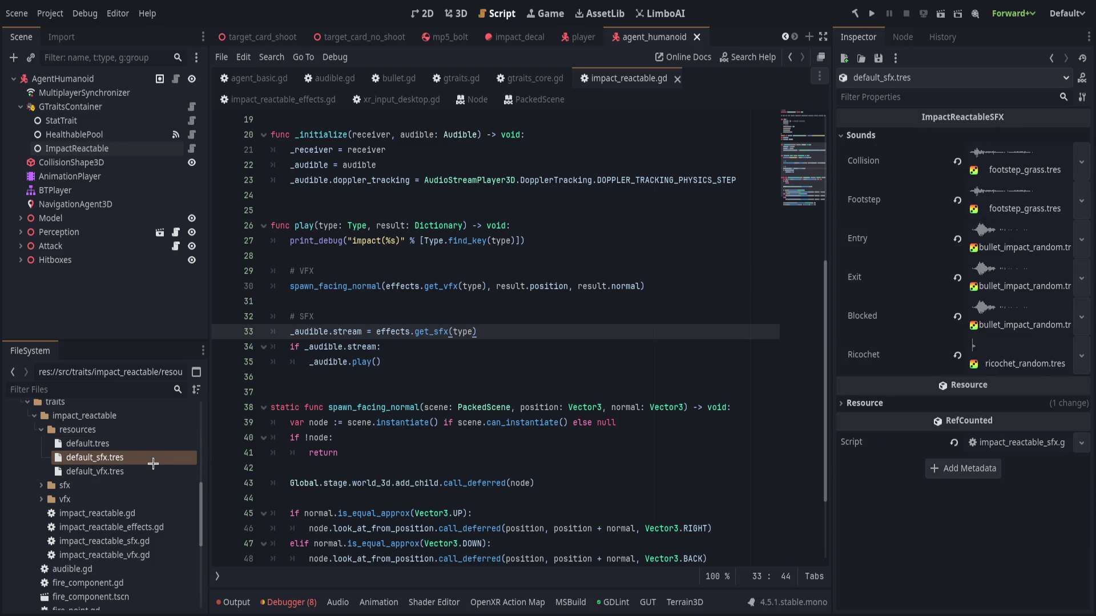